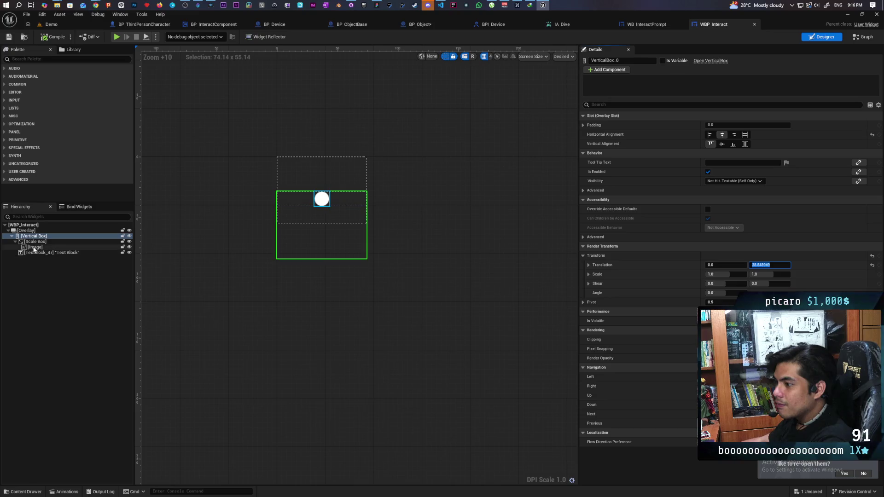
Wrap the circle Image in a new Overlay using Wrap With
click(36, 247)
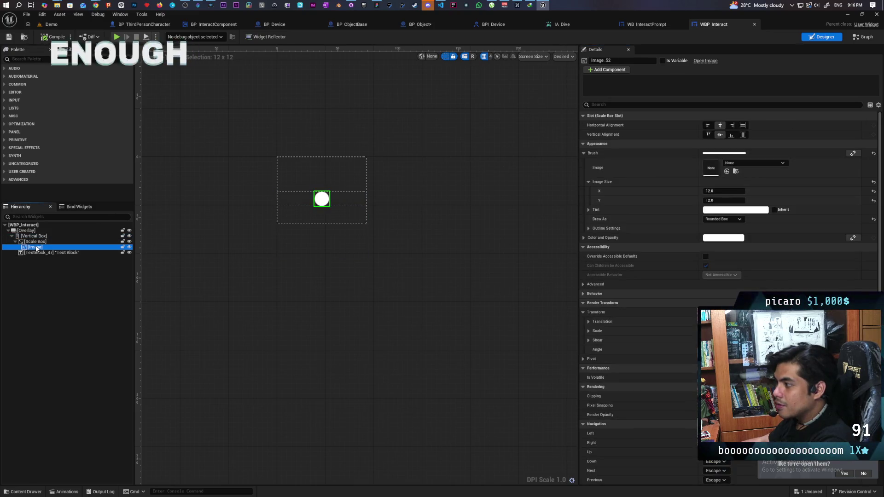
right_click(34, 249)
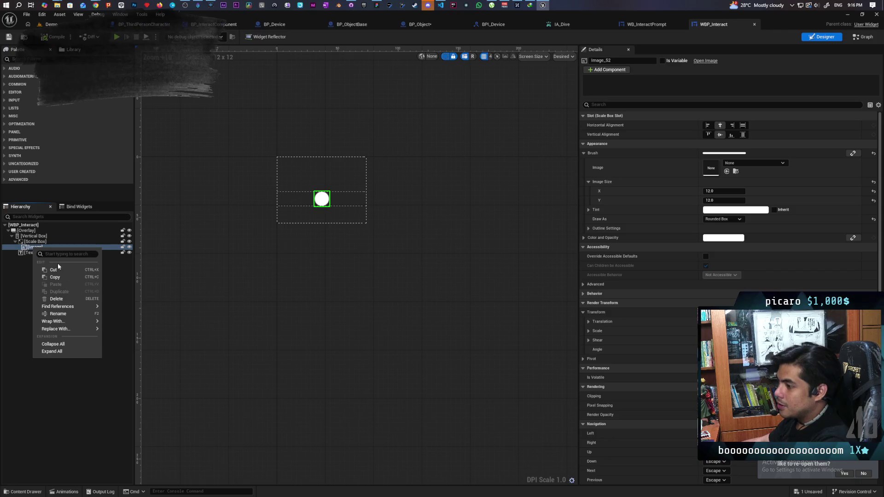
mouse_move(76, 321)
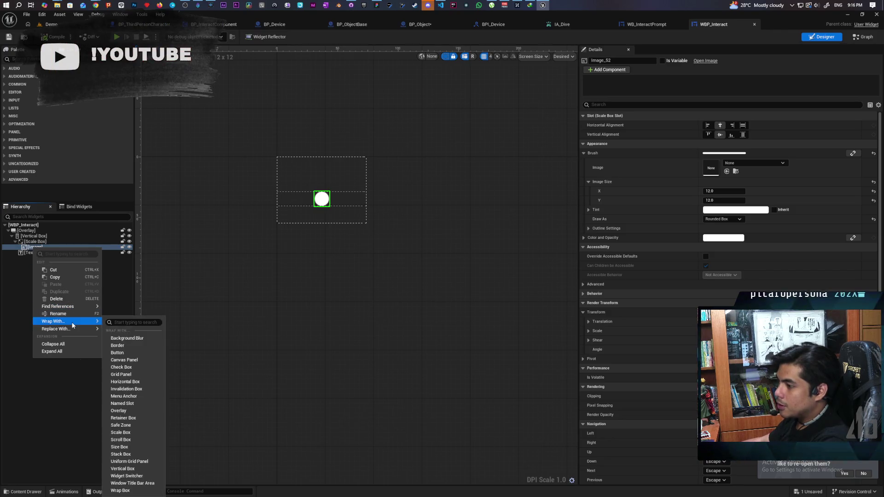
click(138, 322)
text(over)
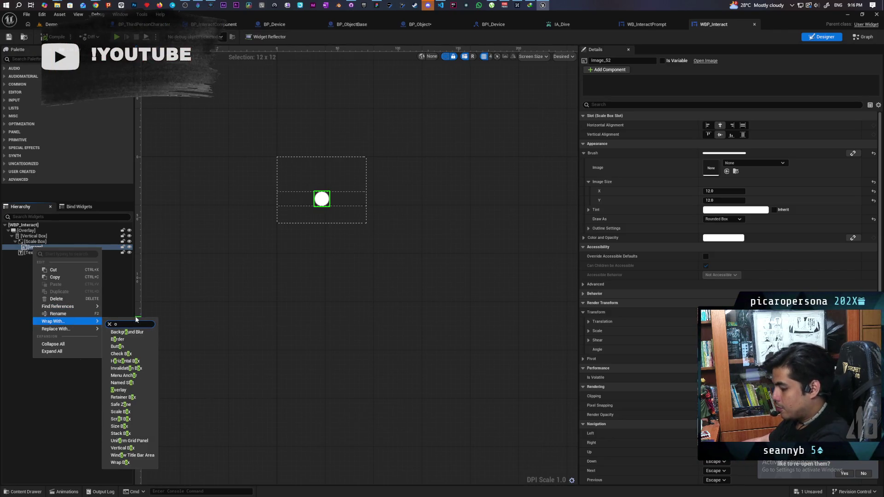
click(119, 332)
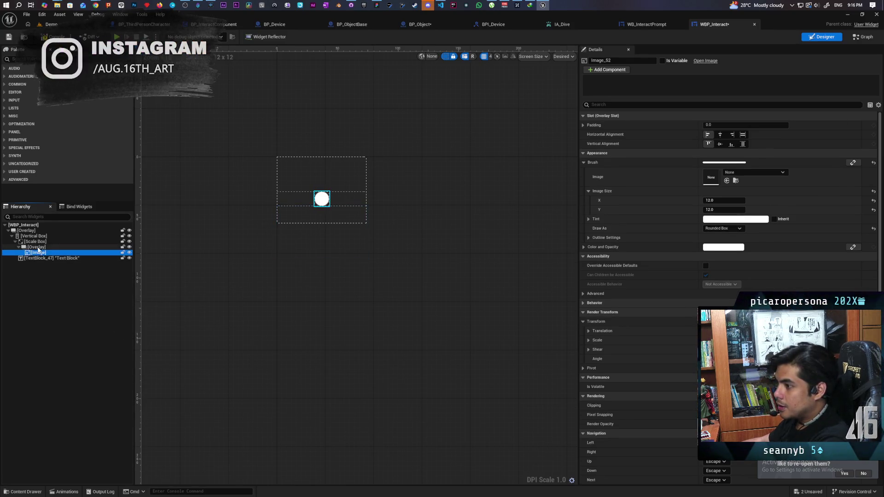
Select the new Overlay and search the Palette for 'image'
click(37, 247)
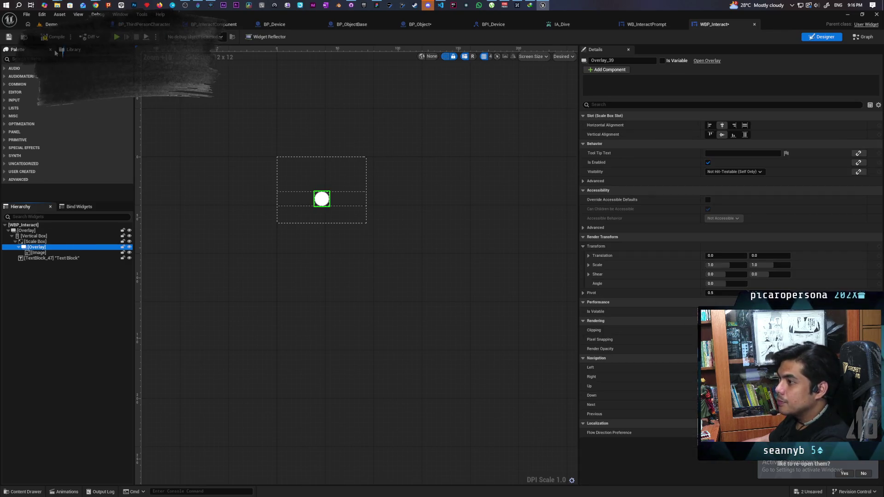
click(41, 59)
text(image)
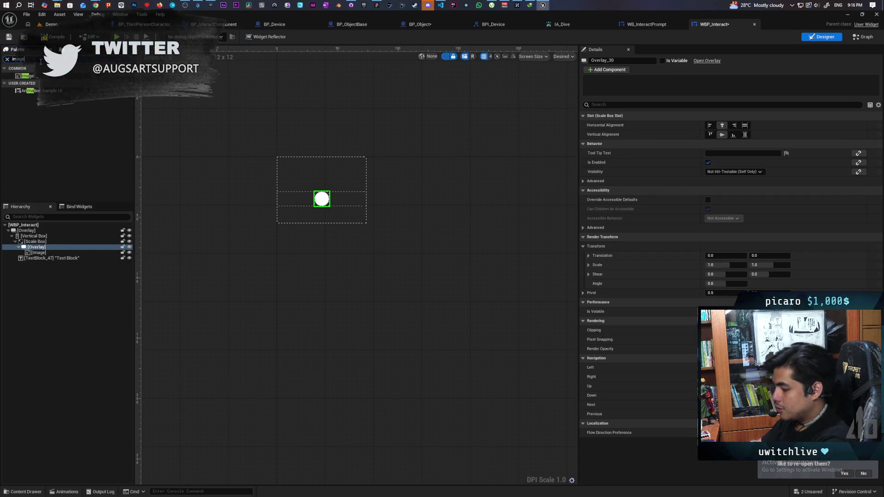
Add a second Image from the Palette into the circle's Overlay
mouse_move(16, 75)
mouse_down()
mouse_move(46, 236)
mouse_move(40, 249)
mouse_up()
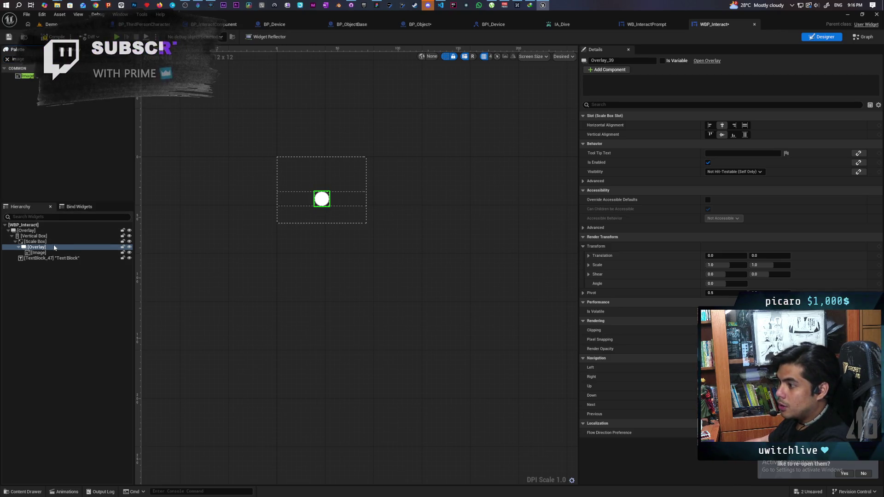
drag(27, 82, 51, 251)
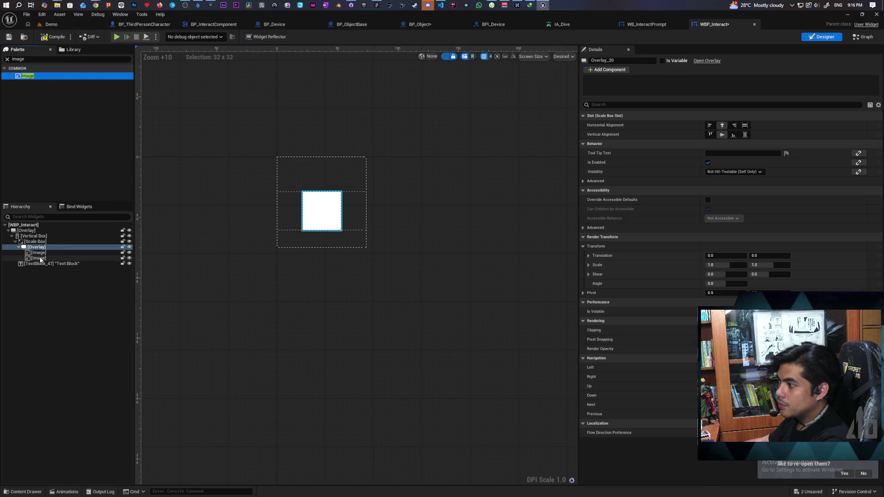
click(39, 258)
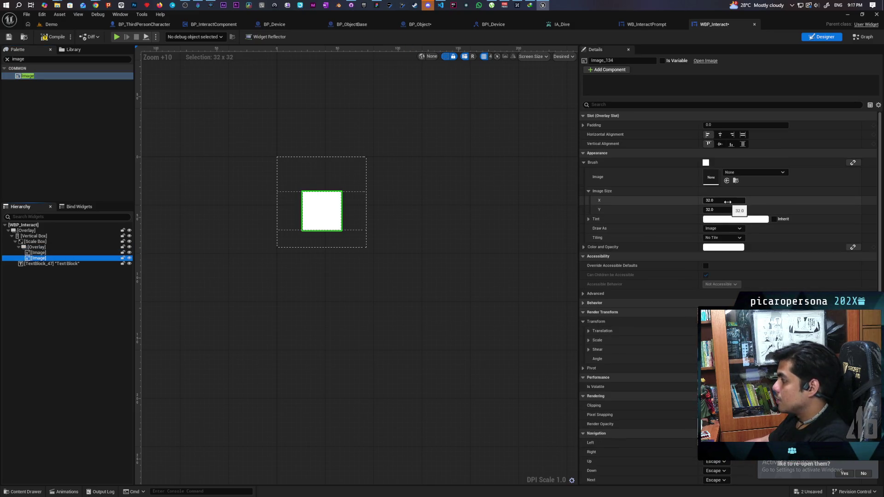
click(39, 252)
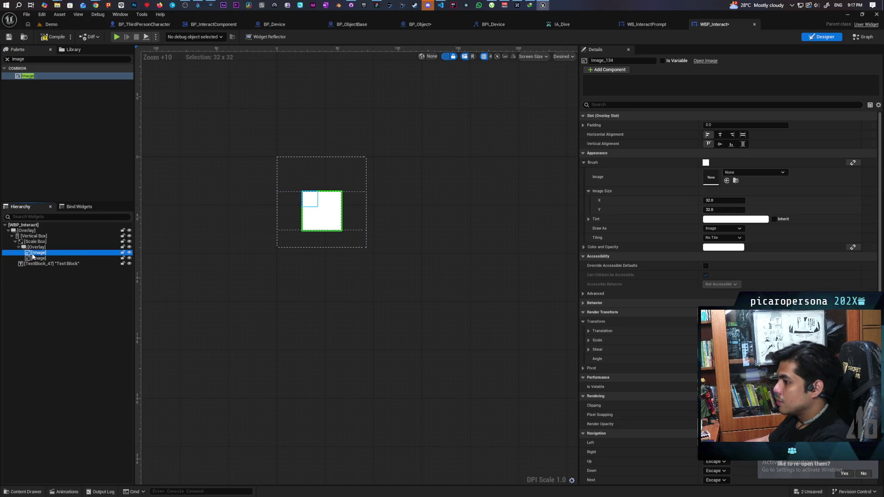
click(52, 259)
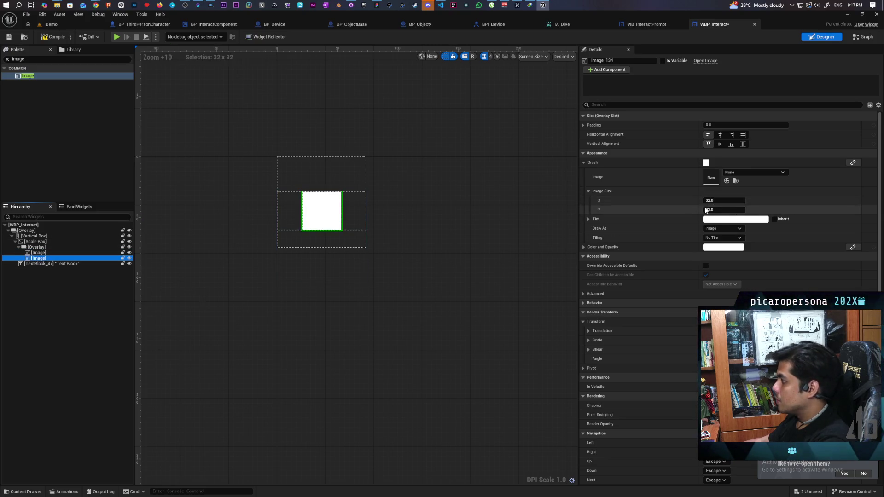
Size the new image 12 × 12, rotate it into a diamond, and hide it
click(732, 200)
text(12)
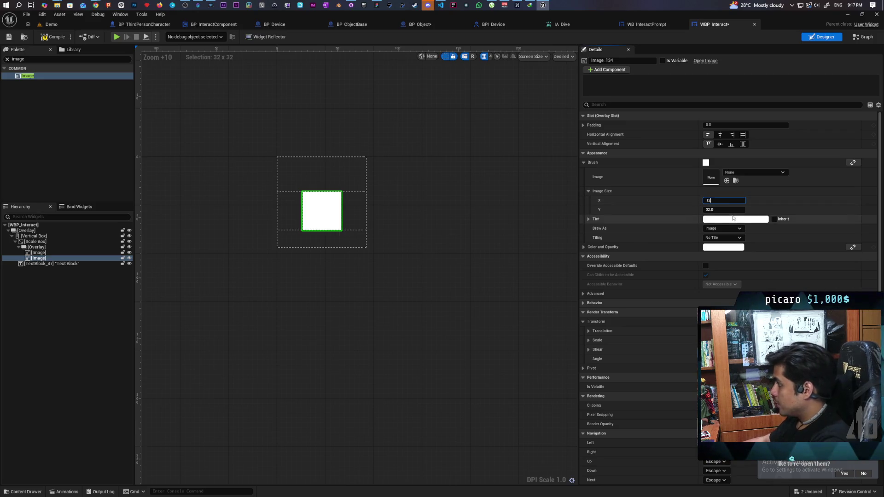
click(728, 210)
text(12)
key(Return)
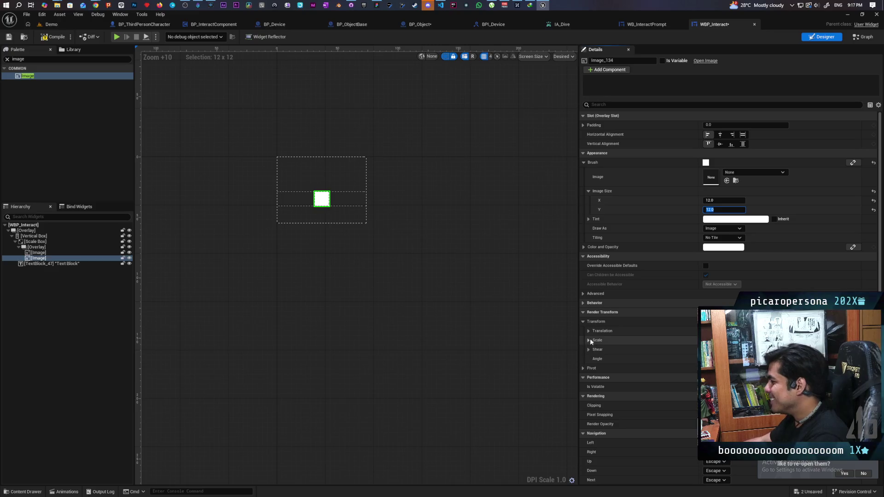
drag(719, 358, 732, 359)
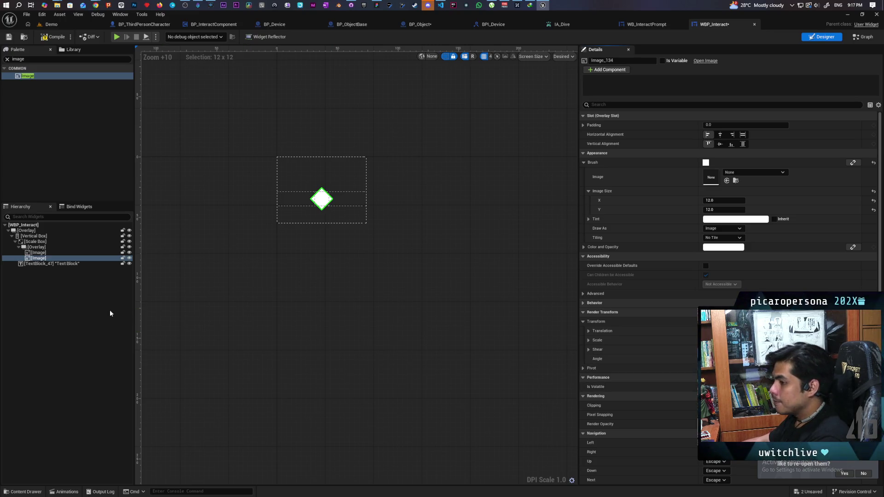
click(127, 259)
Unhide the rotated image and rename it to 'Diamond'
click(127, 259)
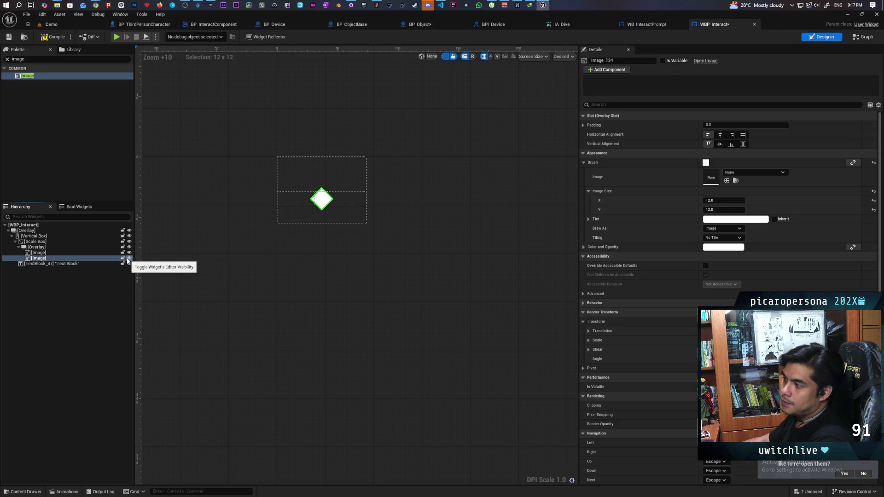
click(38, 260)
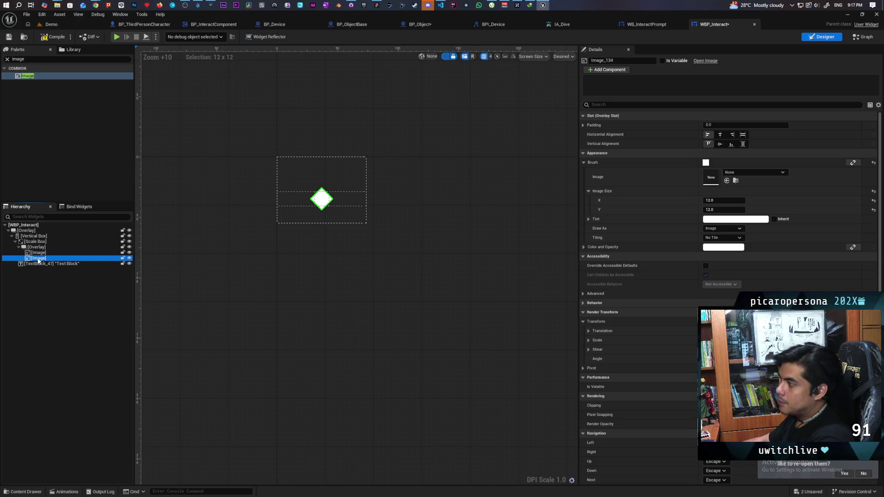
click(617, 60)
text(Diamind)
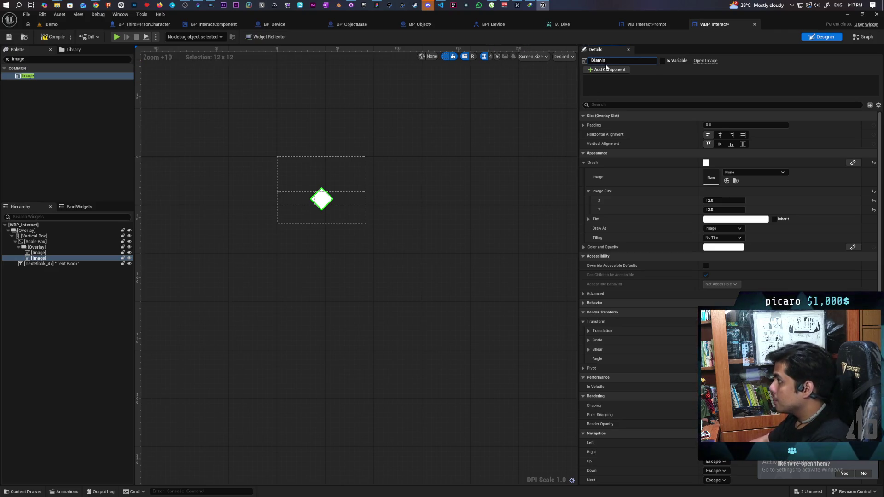
text(ond)
key(Return)
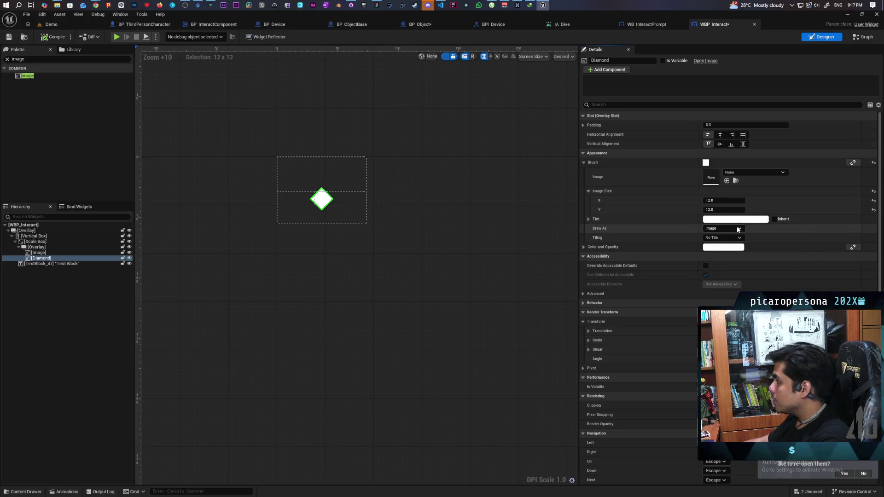
scroll(667, 280, down, 3)
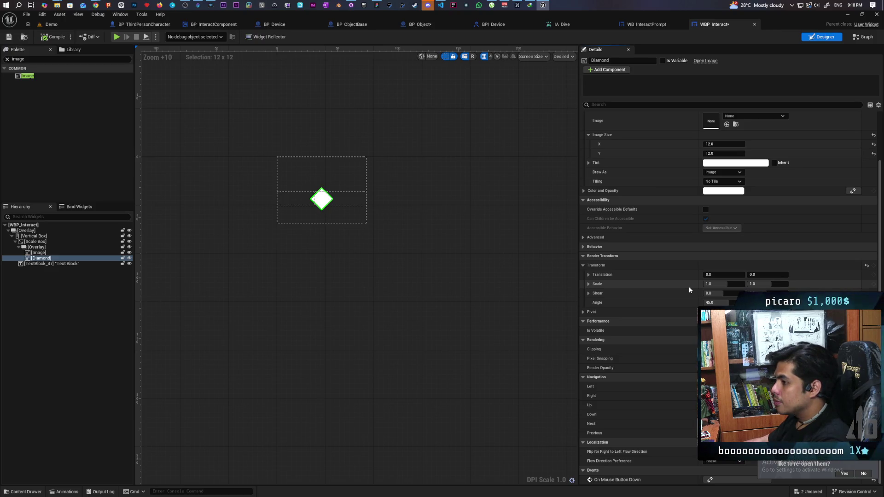
Wrap the Diamond image in its own new Overlay
right_click(54, 259)
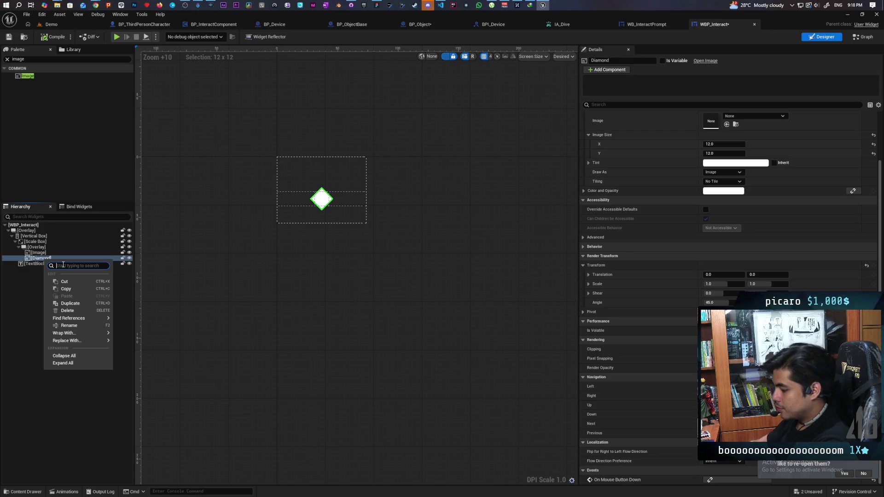
text(omkerl)
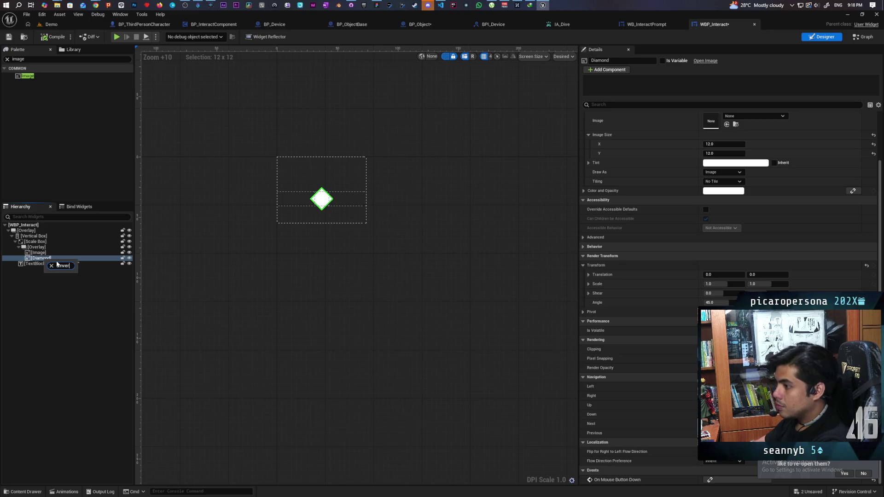
text(Over)
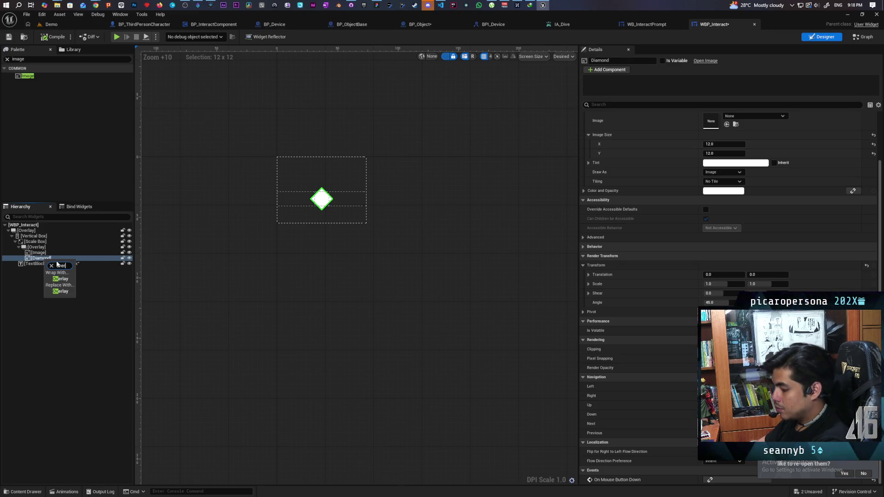
key(Return)
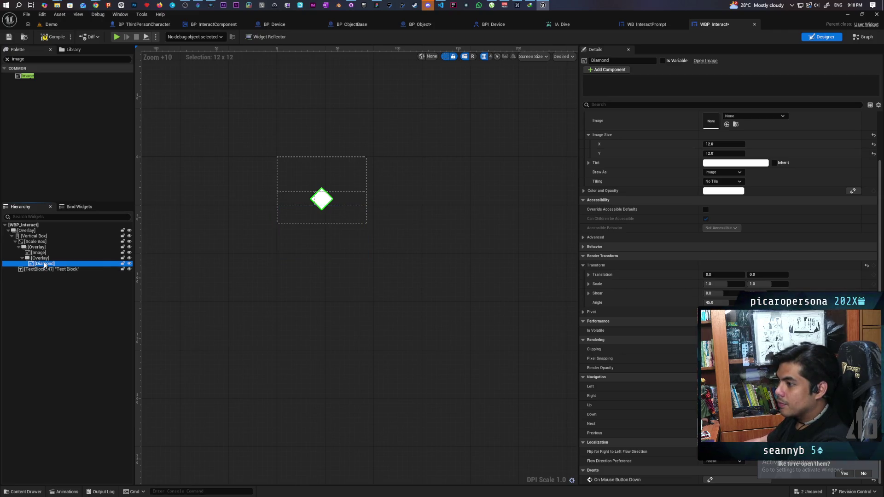
Try a 0 angle on the Diamond, keeping its rotation at 45°
click(46, 263)
click(716, 303)
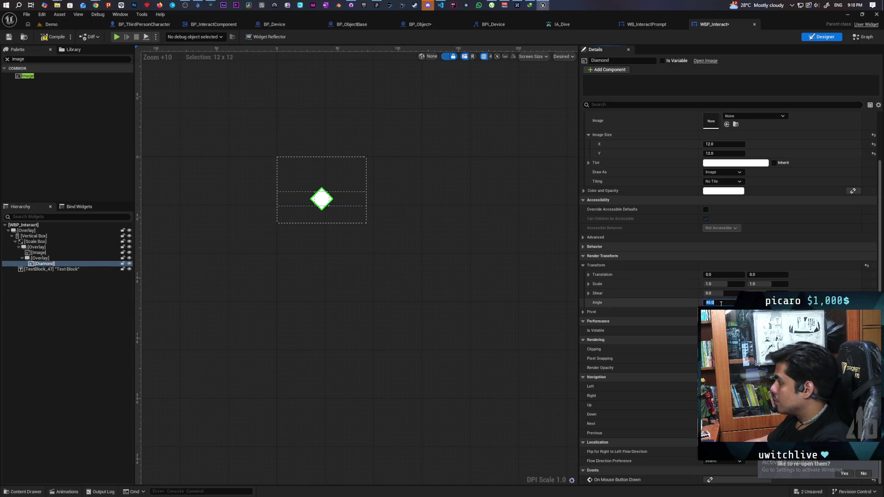
text(0)
key(Return)
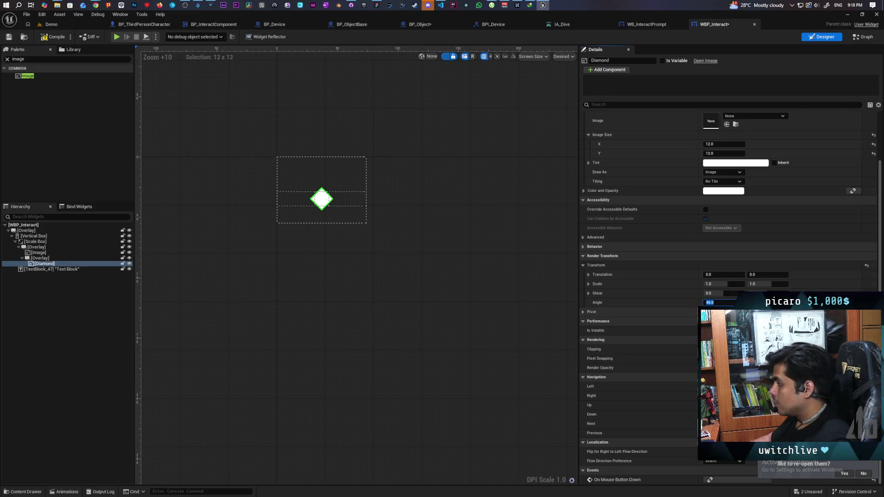
key(Return)
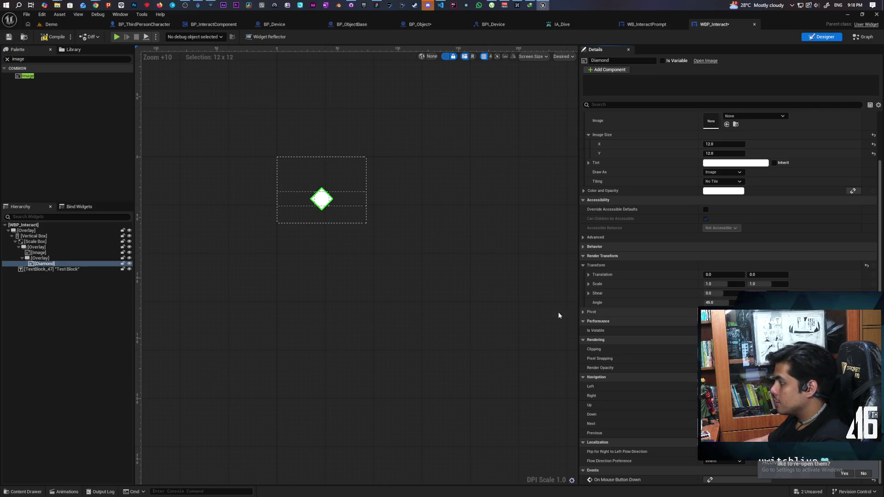
click(40, 259)
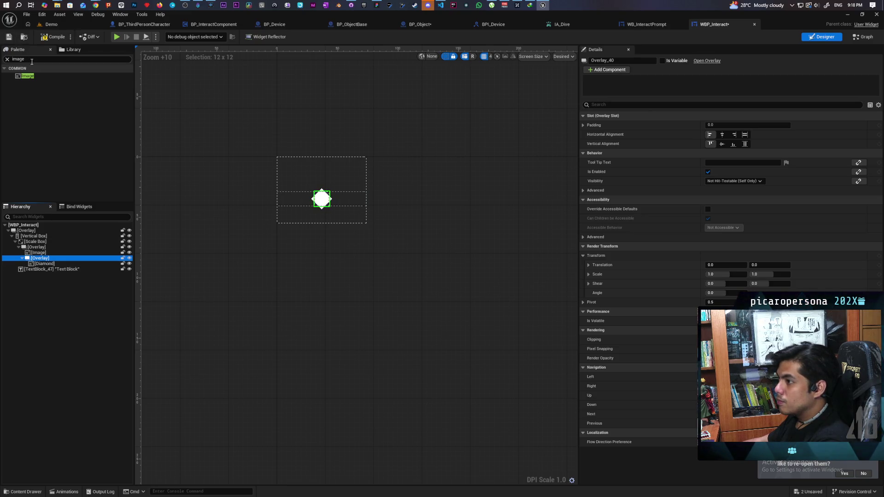
click(44, 263)
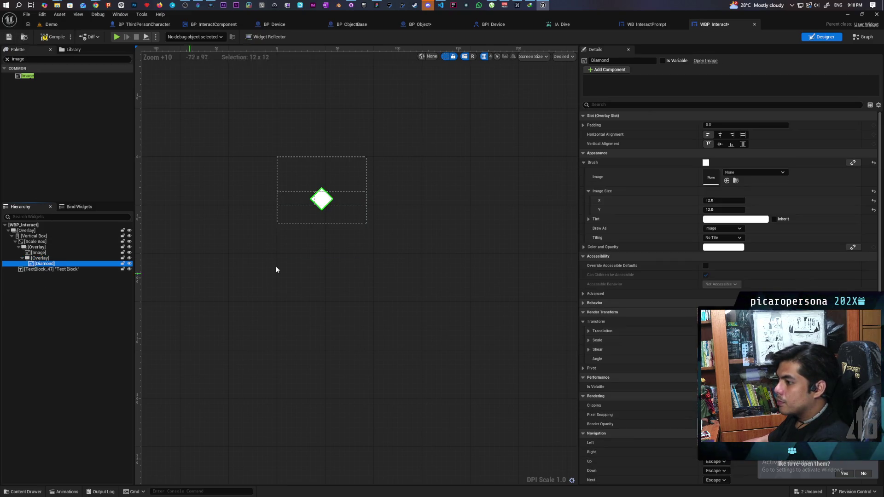
Colour the Diamond black and save all changes
click(733, 220)
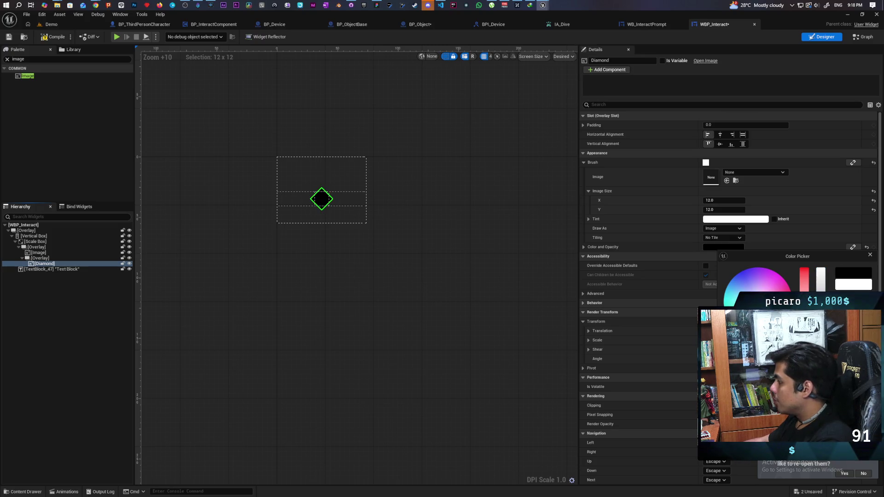
click(71, 156)
key(ctrl+shift+s)
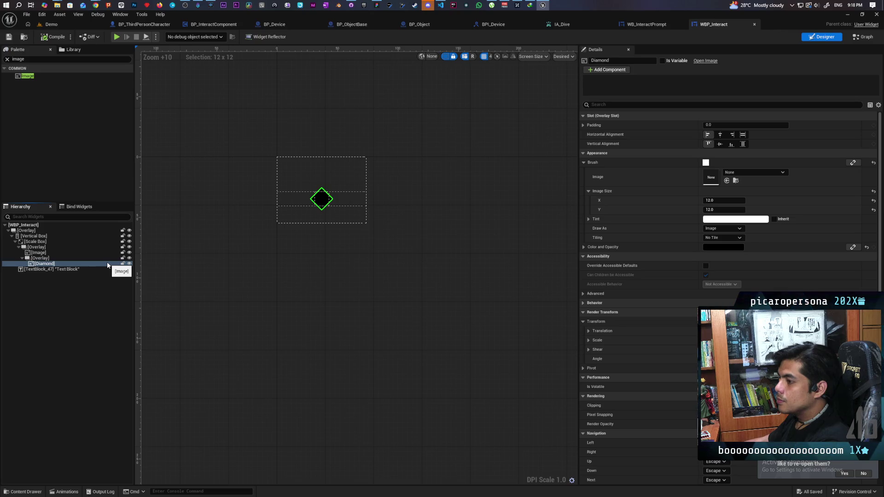
Add a Text widget into the Diamond's Overlay
click(20, 59)
text(text)
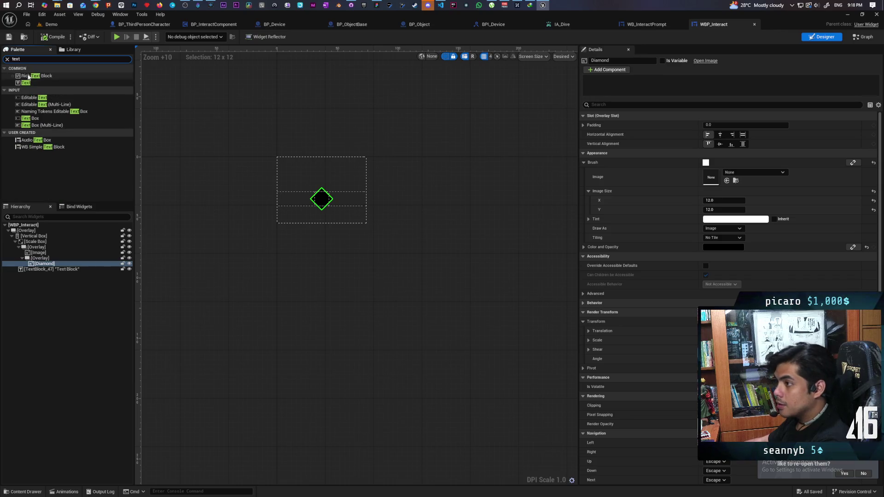
mouse_move(26, 83)
mouse_down()
mouse_move(71, 296)
mouse_move(45, 266)
mouse_up()
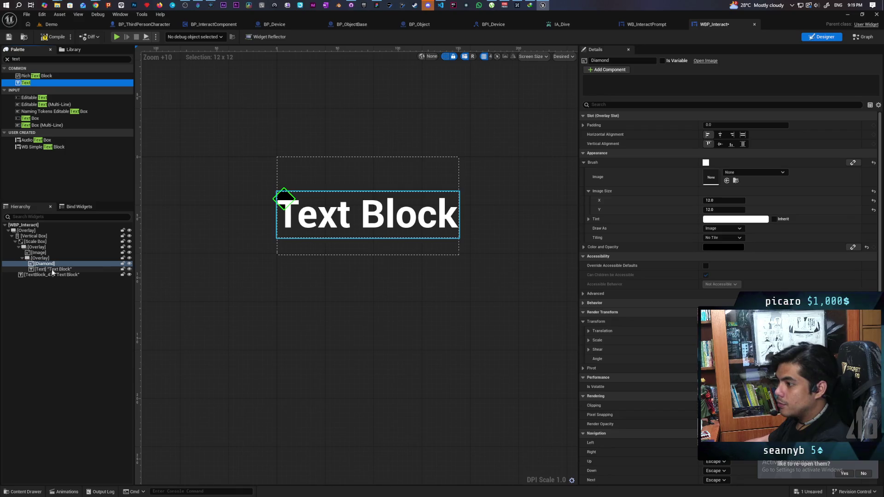
click(52, 269)
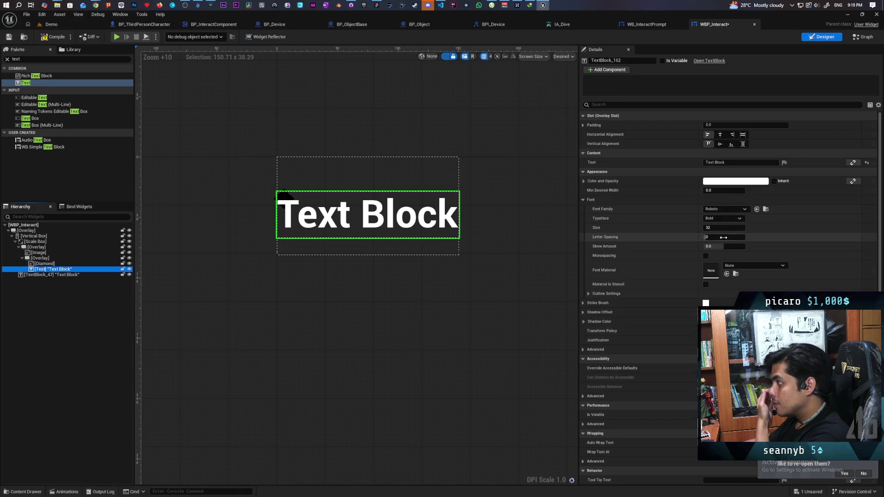
Set the text to F with font size 9, centred horizontally and vertically
click(734, 162)
text(f)
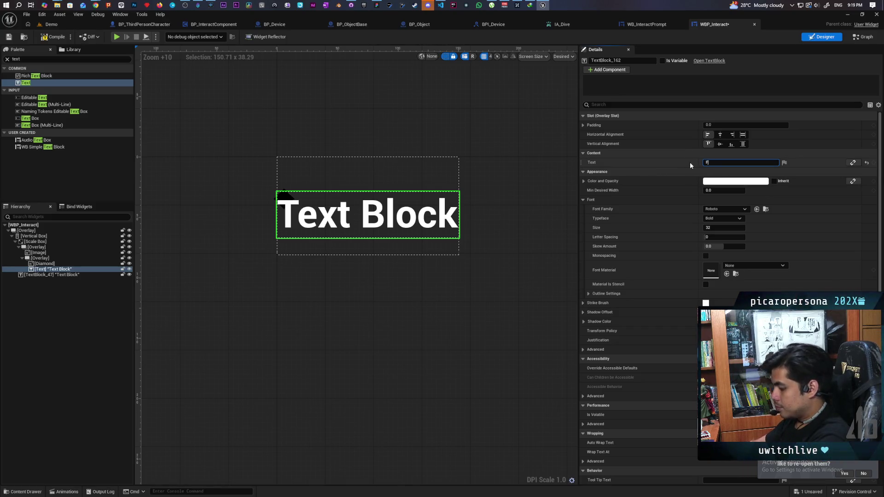
key(Return)
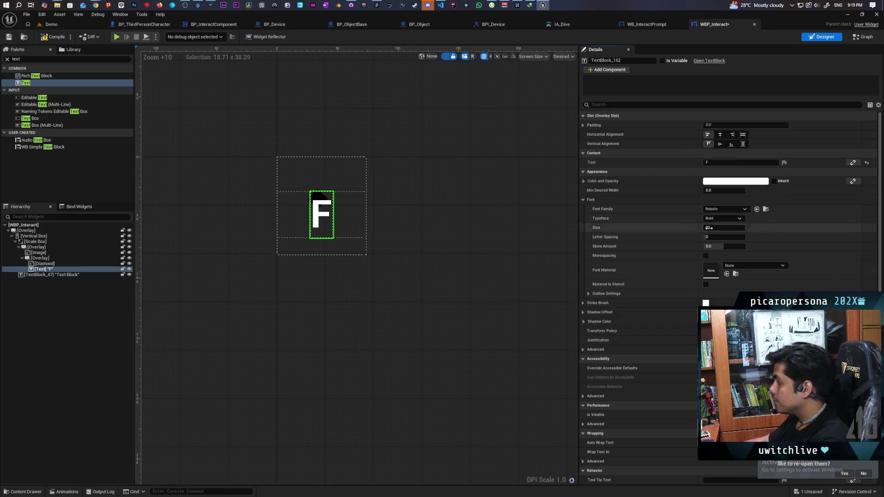
drag(723, 227, 704, 227)
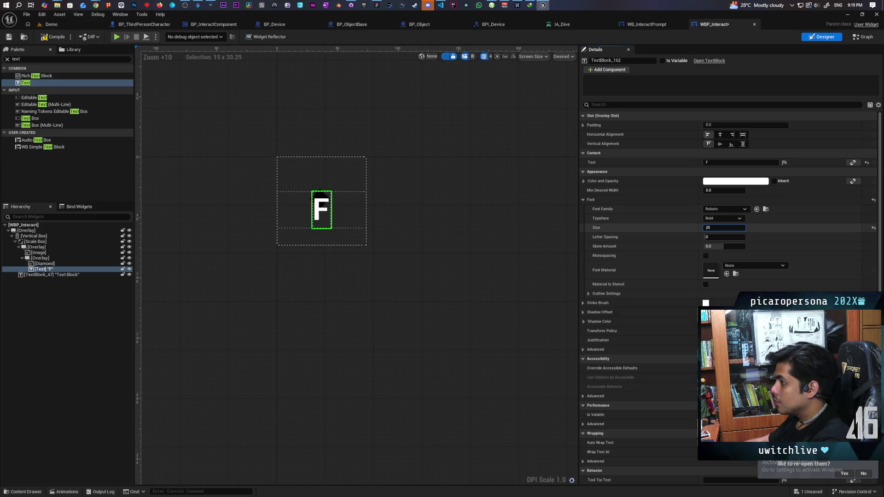
key(Return)
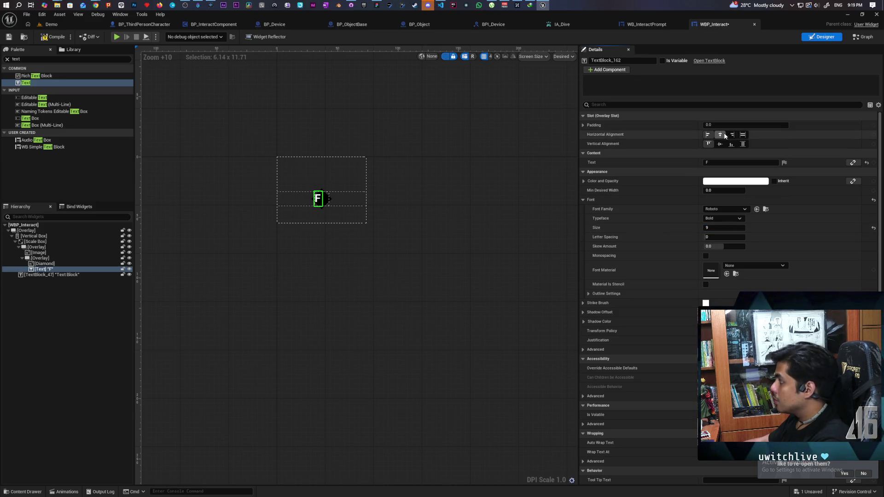
click(719, 143)
click(719, 134)
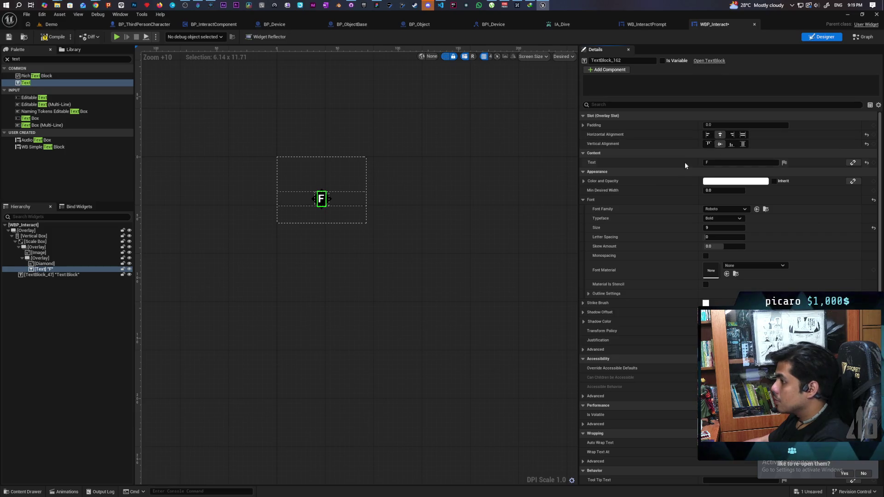
scroll(328, 210, up, 2)
scroll(328, 212, up, 6)
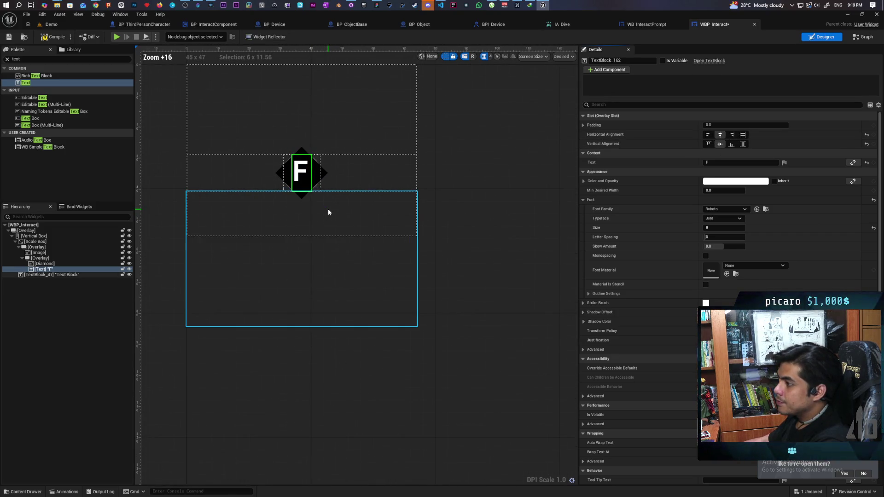
scroll(328, 213, up, 1)
mouse_move(343, 209)
mouse_down()
mouse_move(345, 199)
mouse_move(359, 199)
mouse_move(411, 231)
mouse_up()
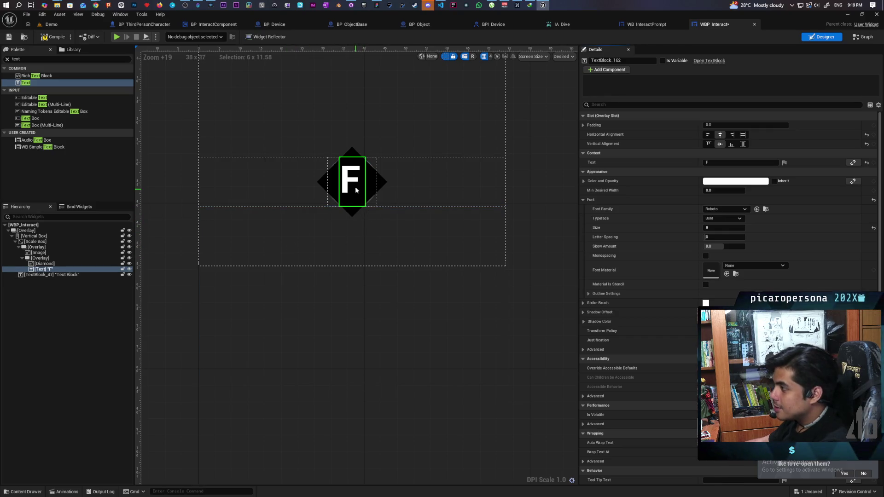
click(721, 228)
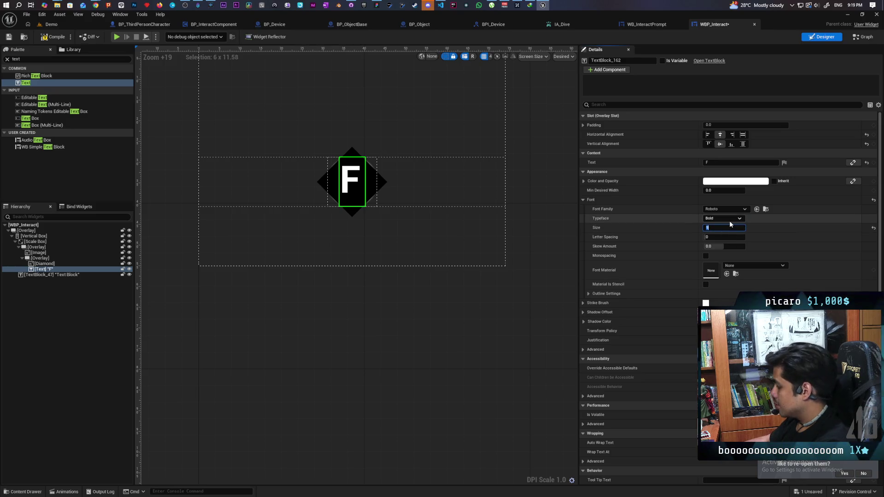
key(Return)
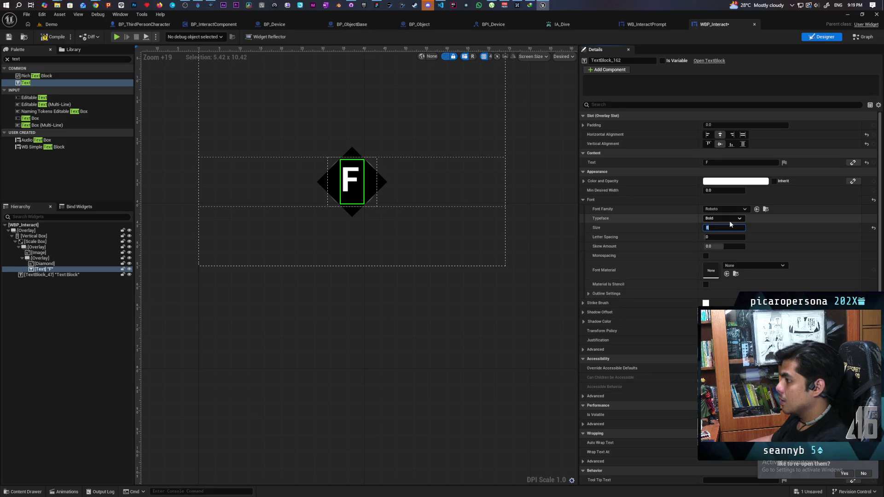
text(1.33)
key(Return)
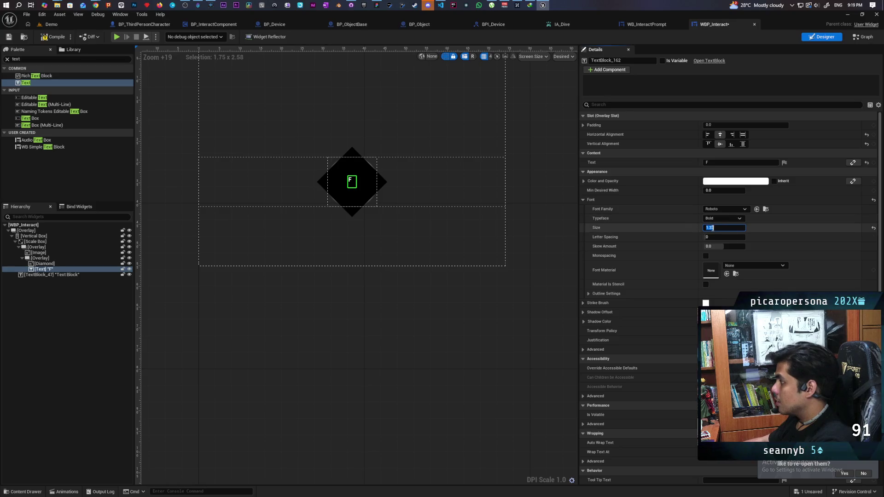
text(10)
key(ctrl+z)
key(ctrl+y)
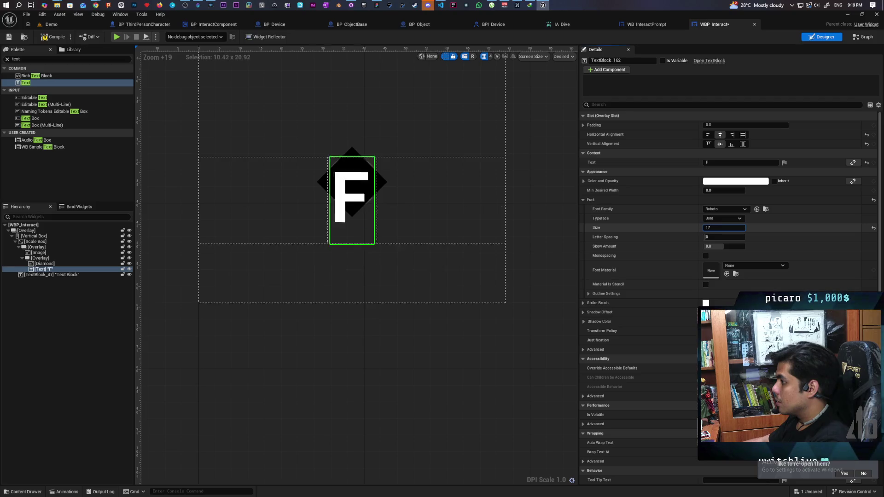
key(ctrl+z)
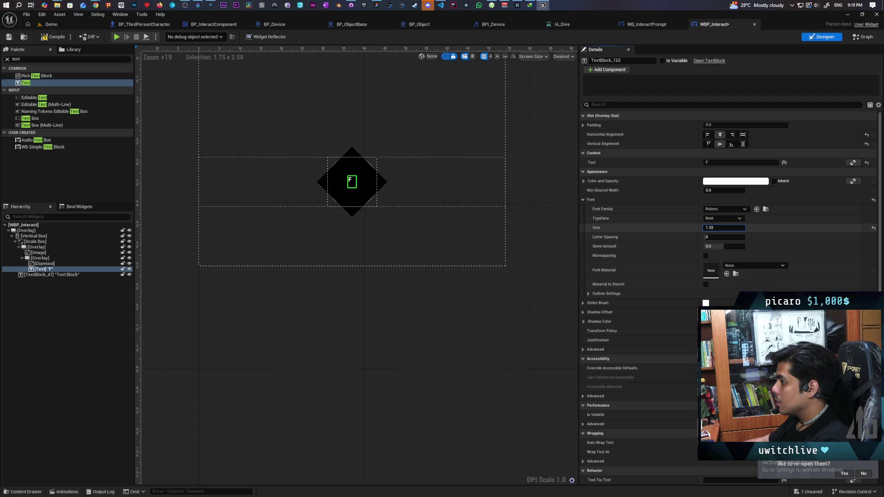
key(ctrl+y)
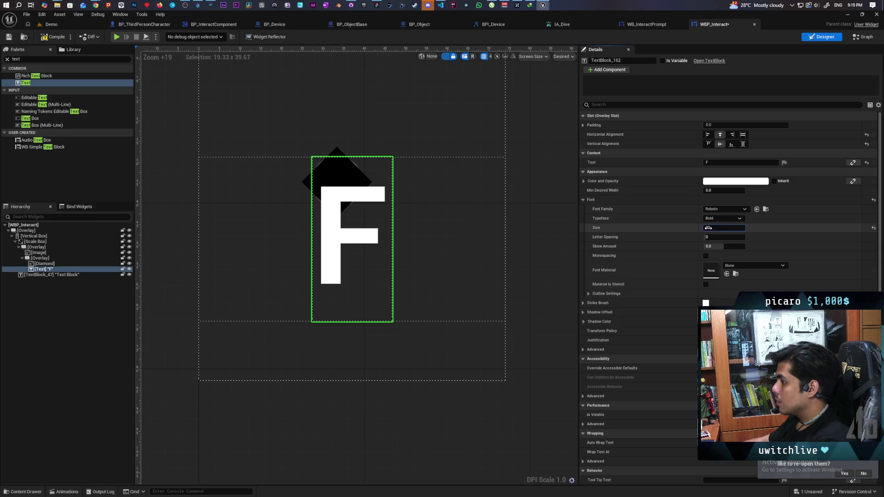
key(ctrl+z)
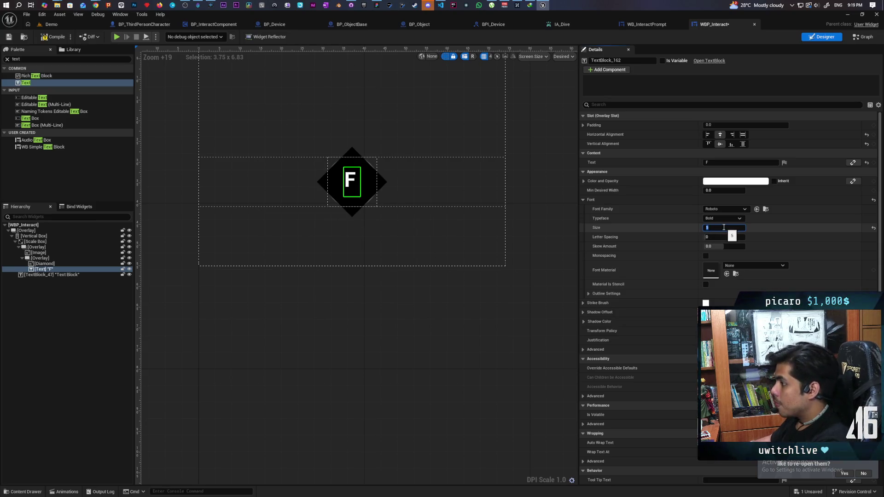
key(Up)
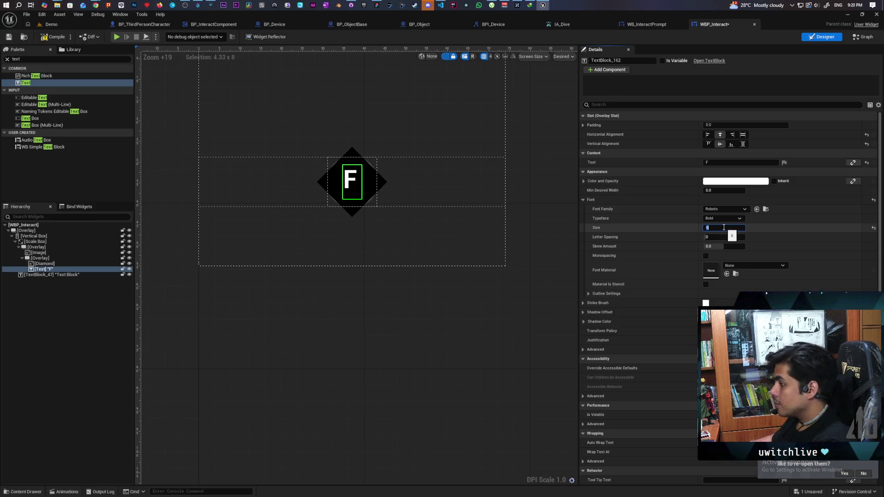
key(Up)
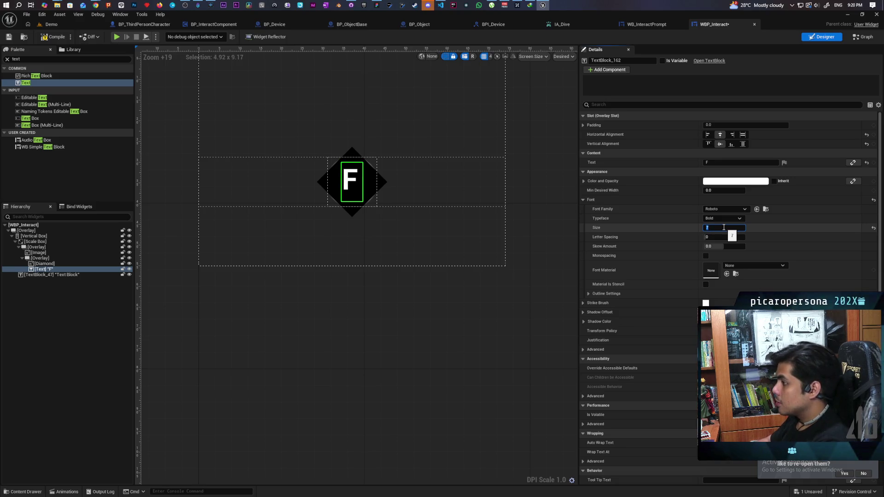
key(Up)
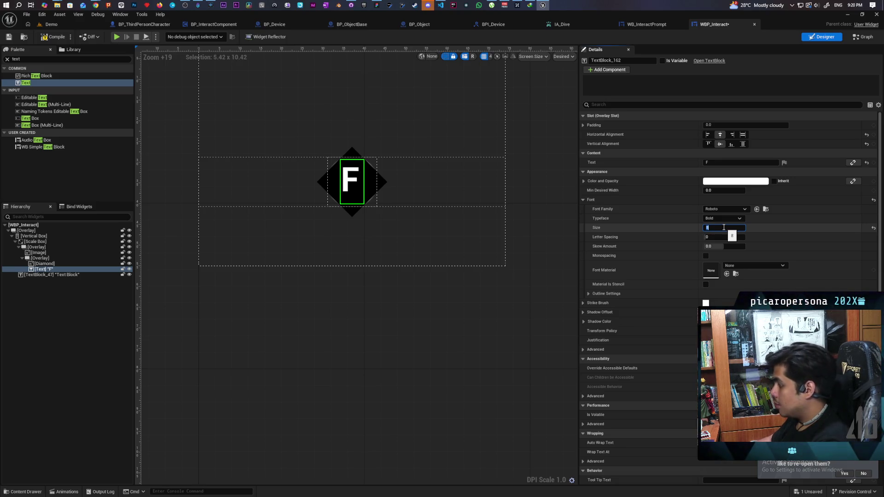
key(Up)
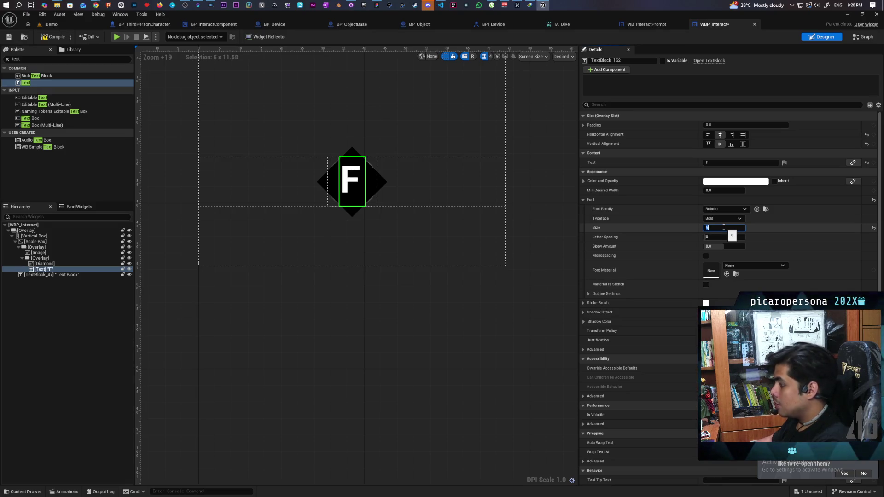
key(Return)
key(Down)
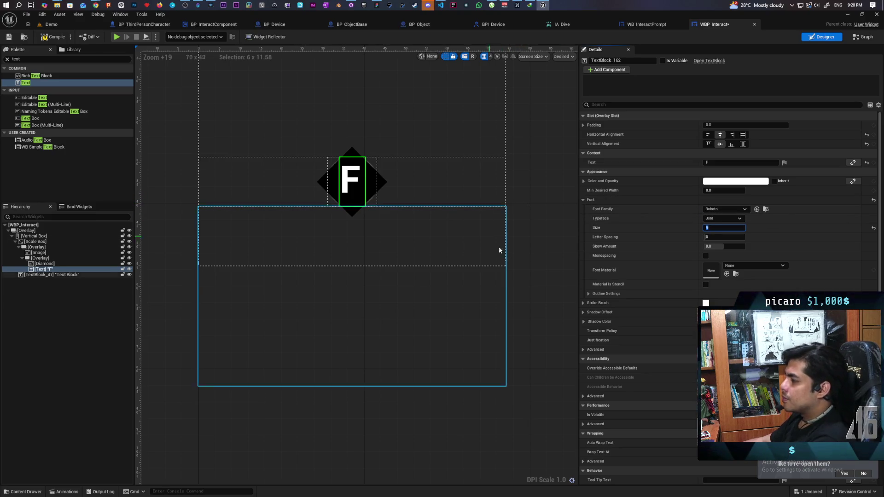
scroll(676, 294, down, 5)
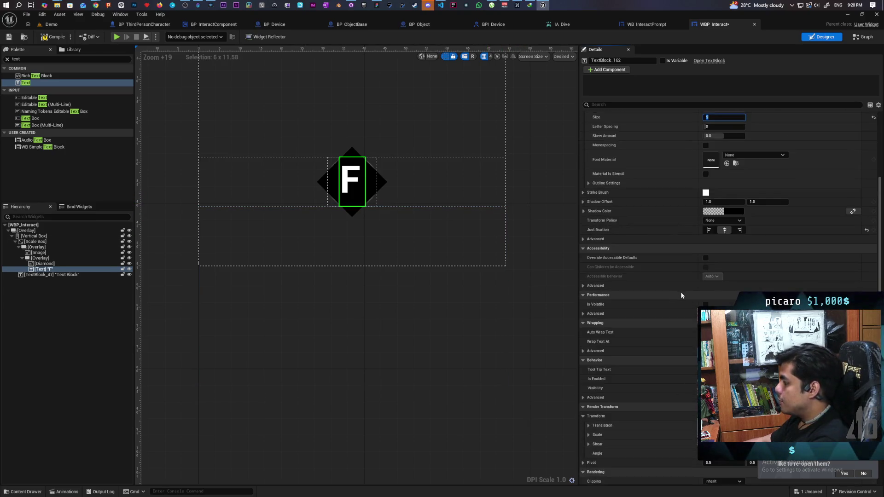
Toggle undo and redo to compare the F's position inside the diamond
scroll(681, 295, down, 4)
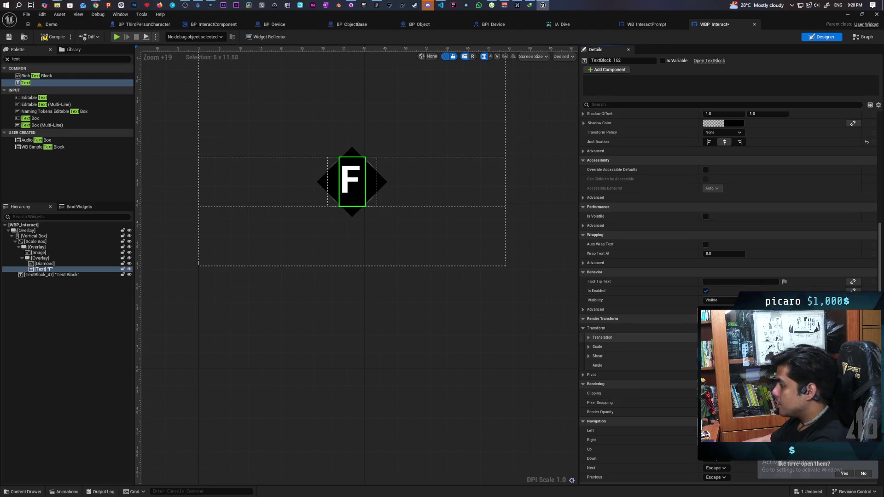
key(ctrl+y)
key(ctrl+z)
key(ctrl+y)
key(ctrl+z)
key(ctrl+y)
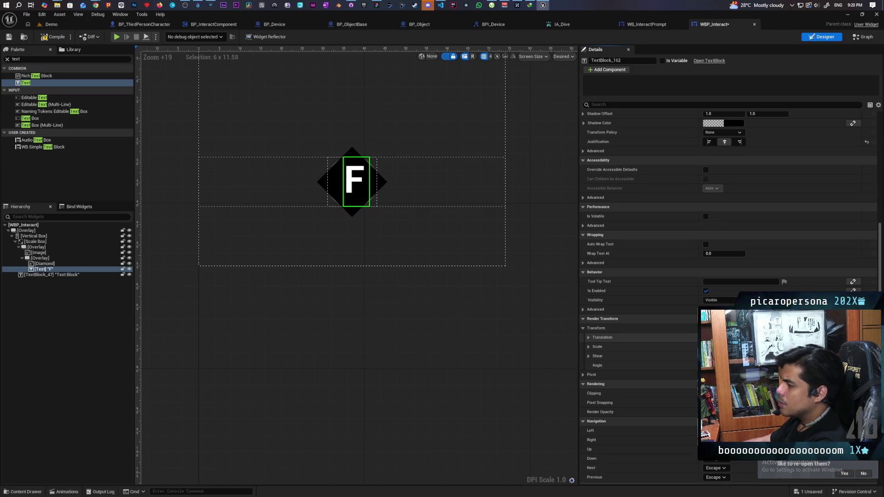
key(ctrl+z)
key(ctrl+y)
key(ctrl+z)
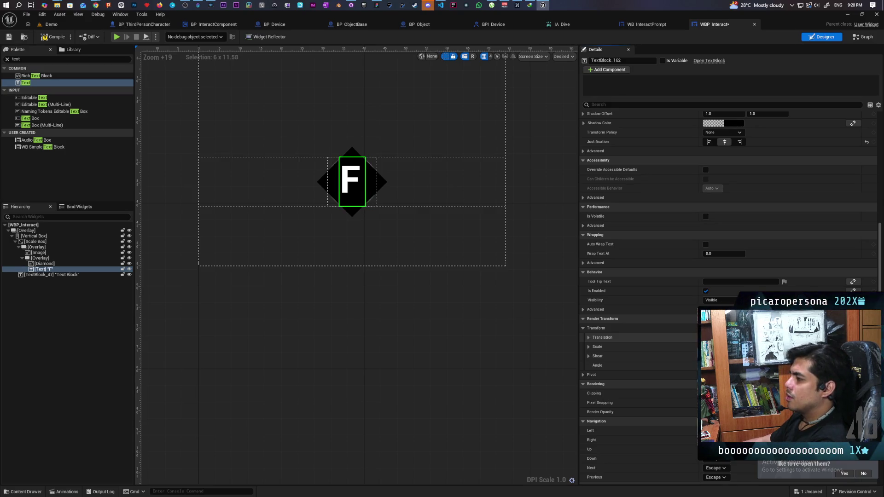
key(ctrl+y)
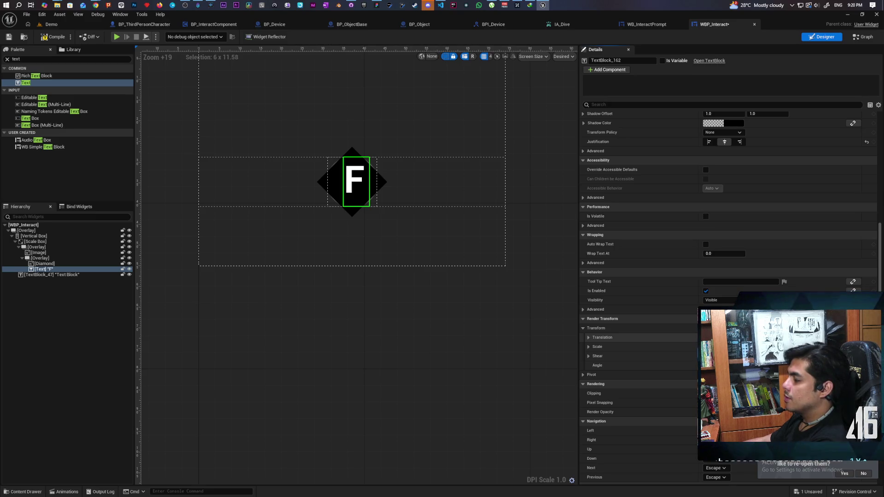
key(ctrl+z)
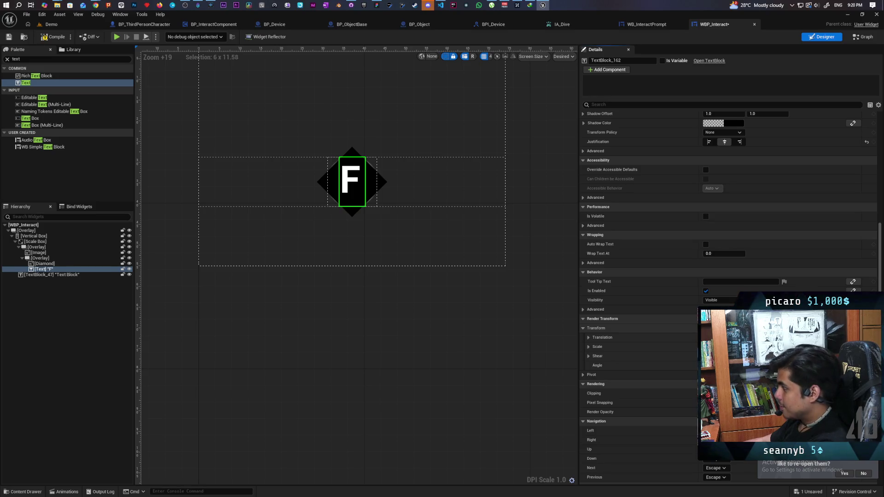
key(ctrl+z)
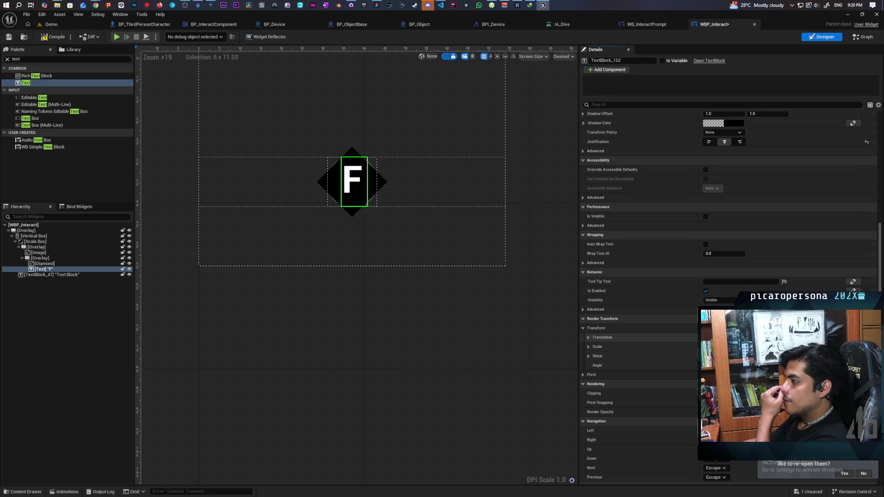
Nudge the F one step down inside the diamond and save the widget
click(407, 439)
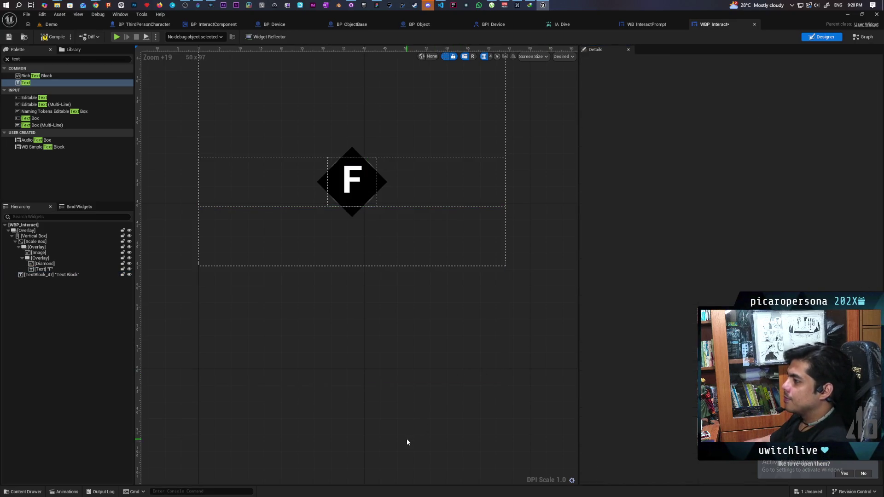
click(353, 181)
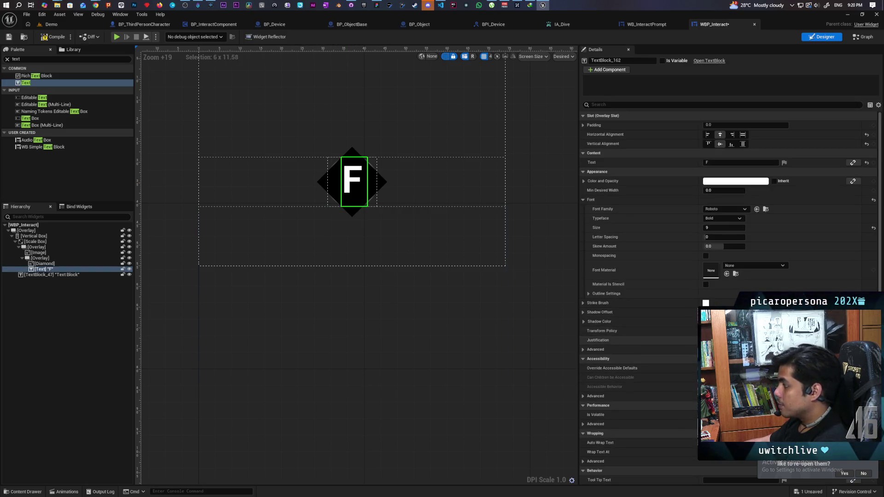
scroll(686, 329, down, 10)
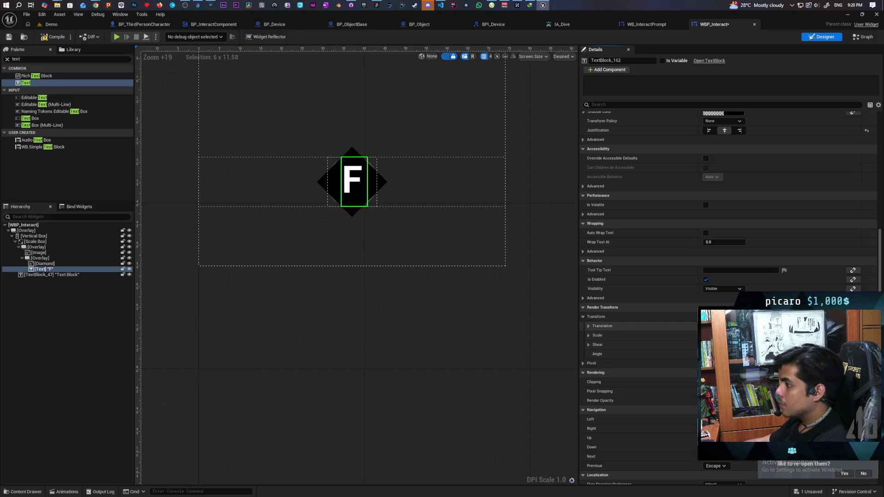
key(Down)
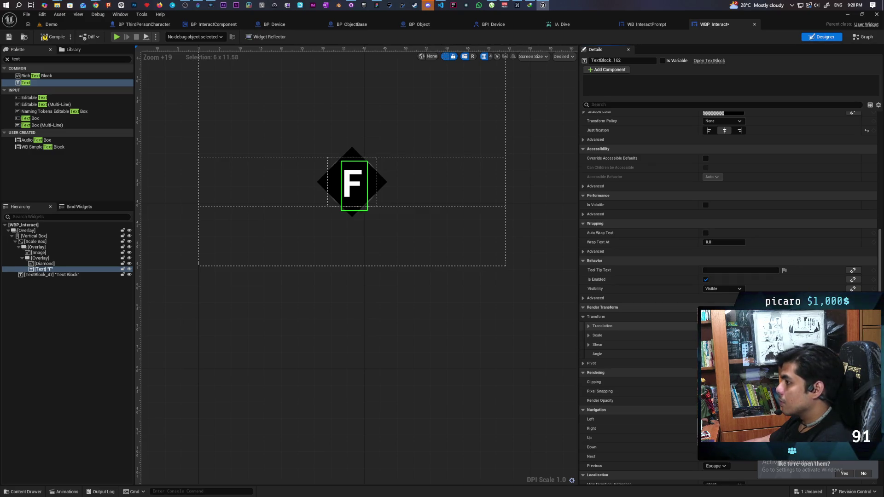
click(445, 427)
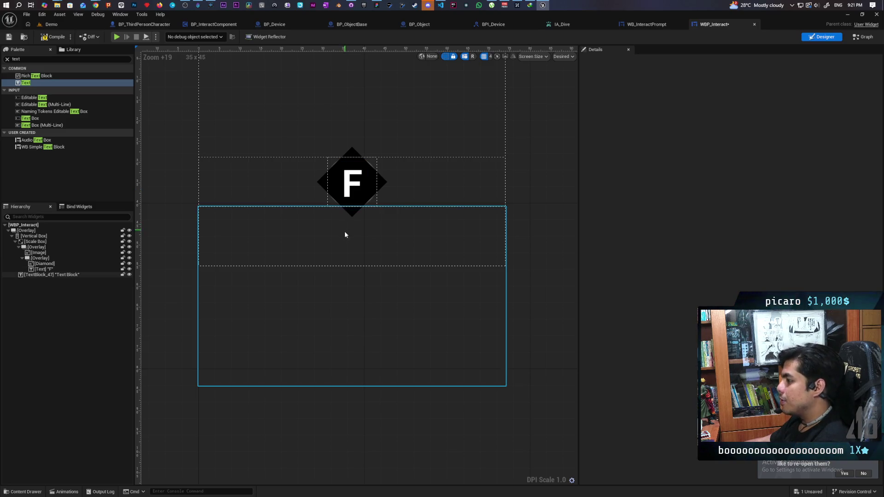
key(ctrl+s)
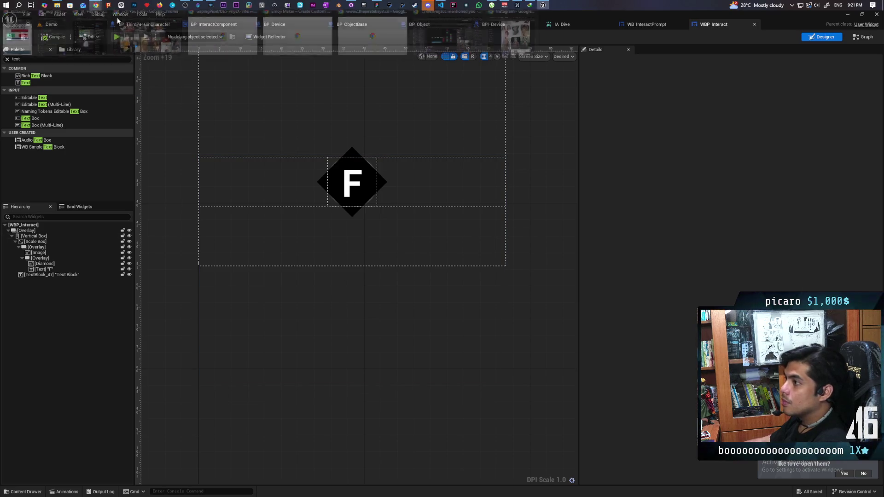
Google 'centering f in a diamond' in Chrome, browse Shopping and Images results, then minimize
mouse_move(95, 5)
click(511, 34)
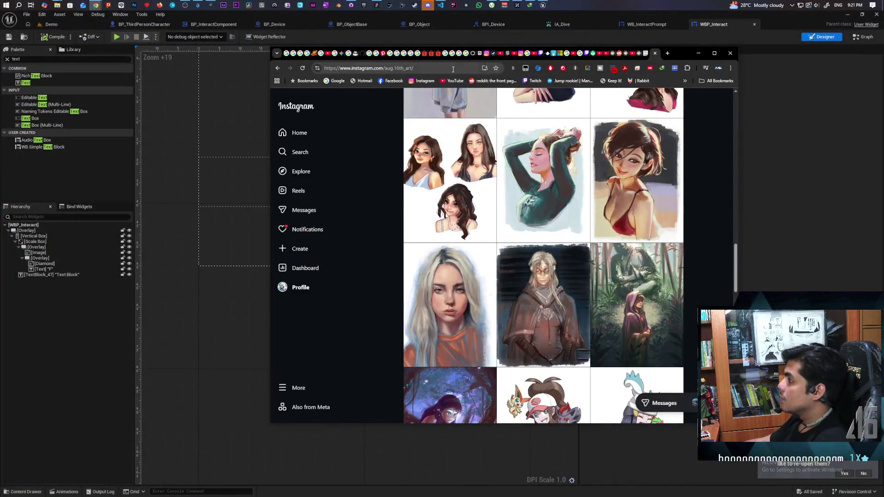
click(468, 72)
text(centering f in a)
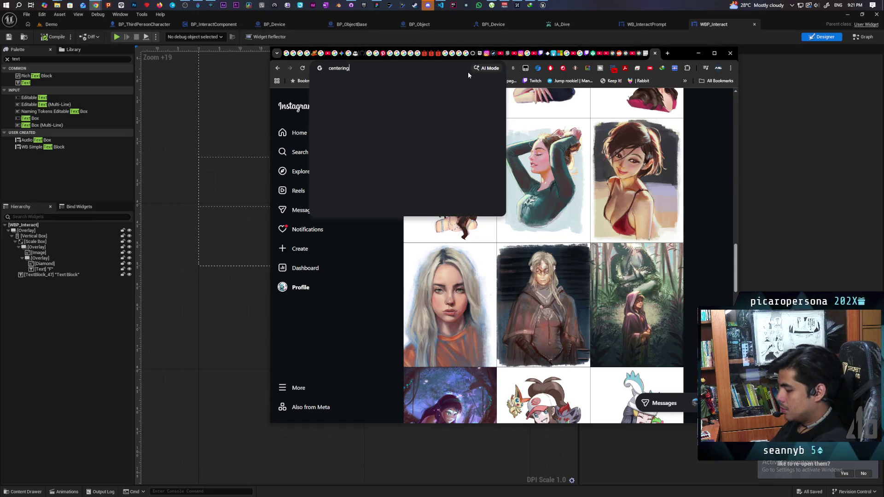
text( diamo)
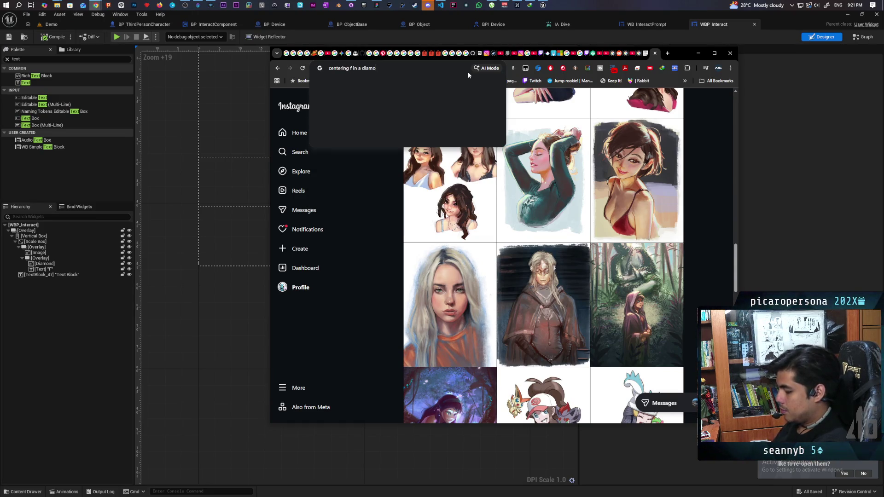
text(nd)
key(Return)
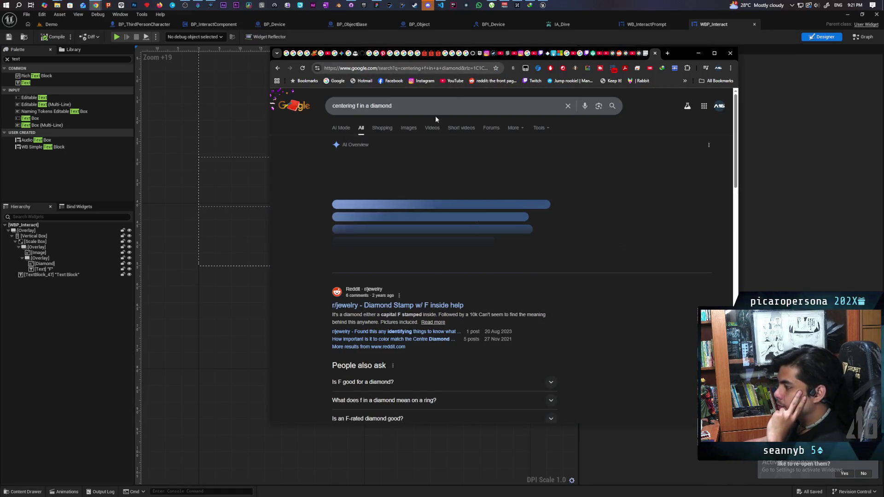
click(390, 130)
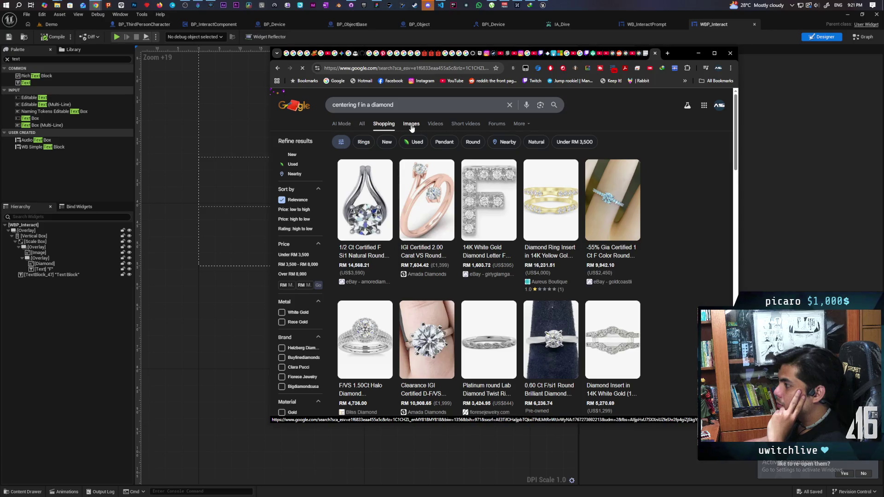
click(411, 125)
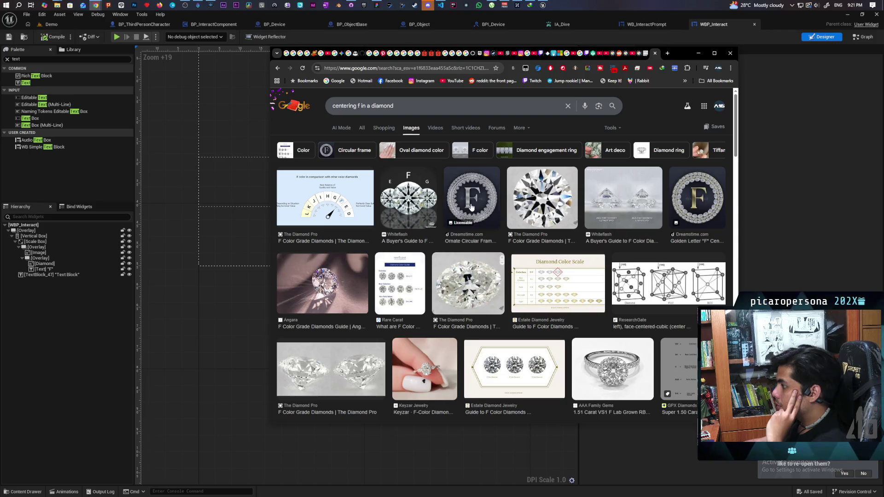
click(698, 53)
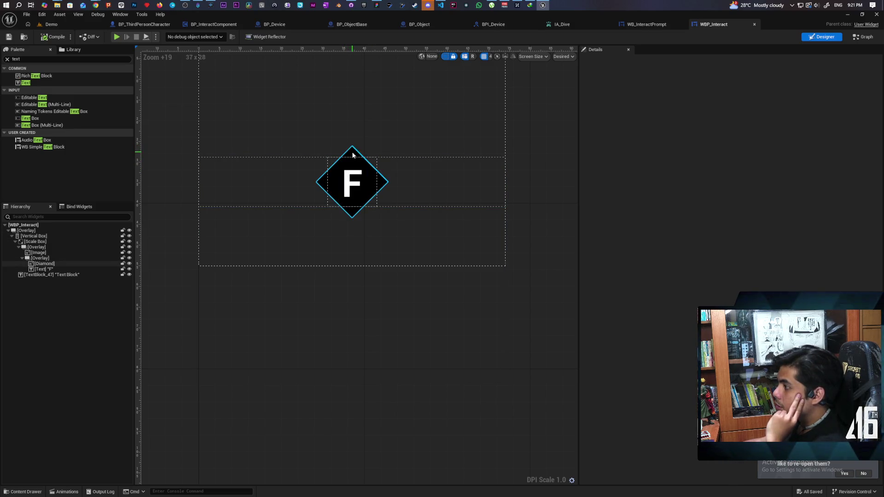
Nudge the F one step right and reset its shadow offset to 1.0 × 1.0
click(350, 189)
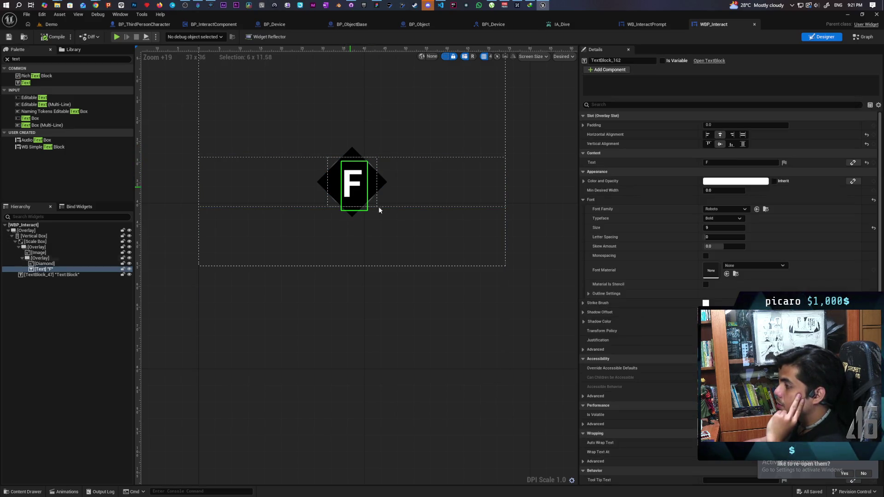
scroll(677, 368, down, 2)
scroll(676, 368, down, 4)
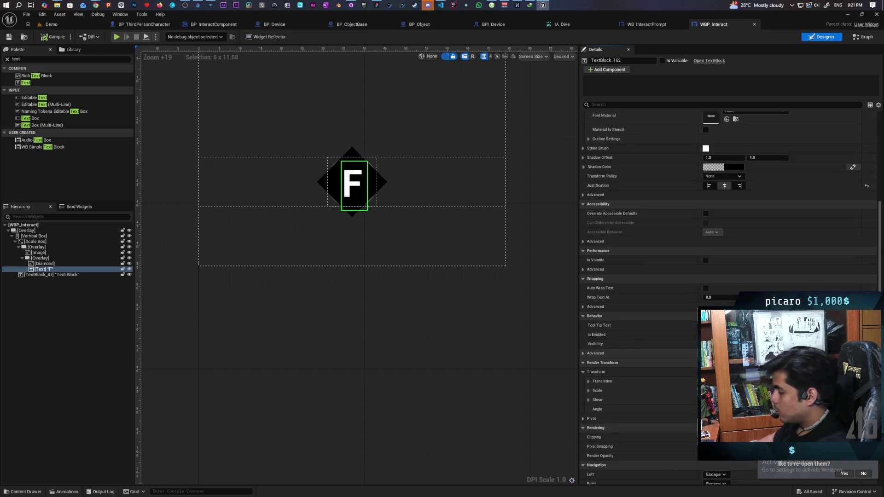
key(Right)
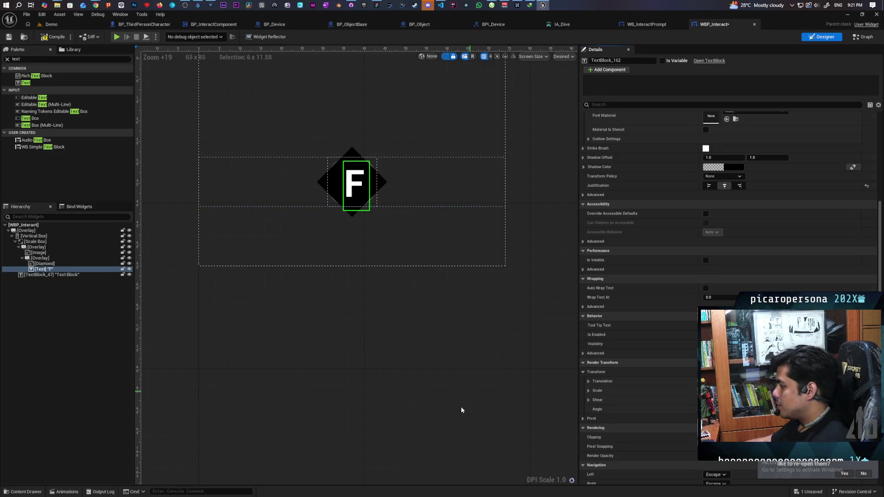
click(475, 425)
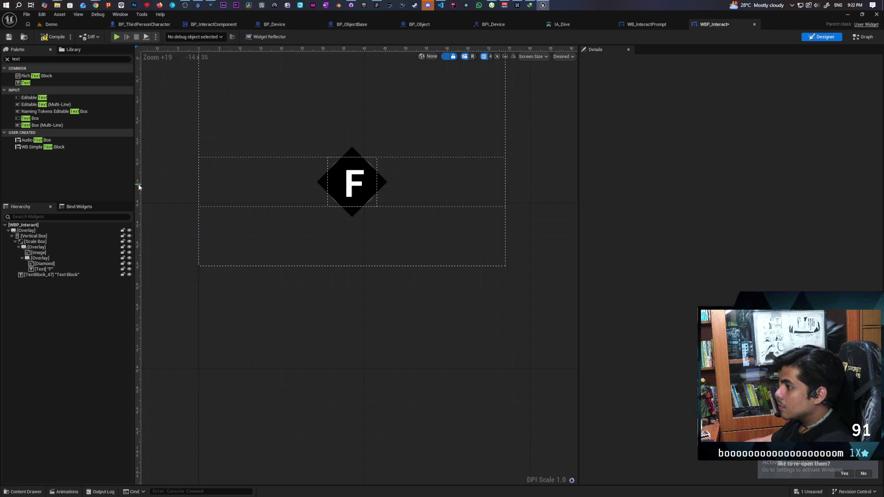
click(364, 175)
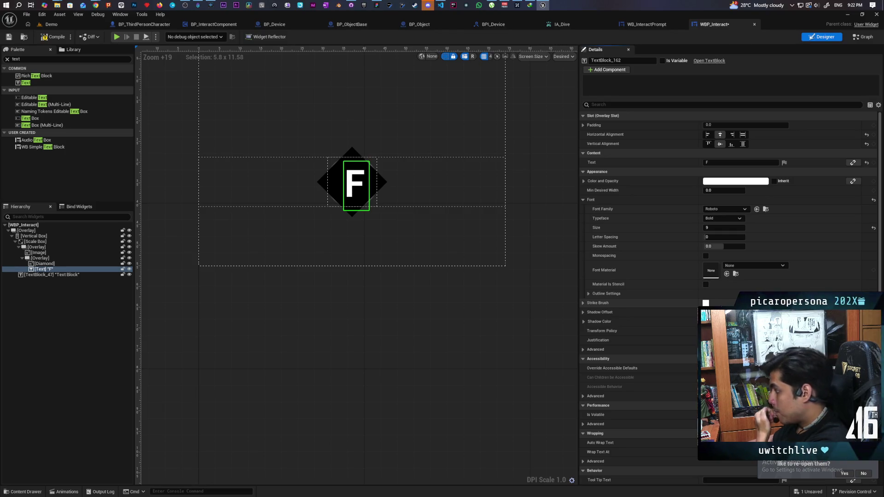
scroll(641, 368, down, 5)
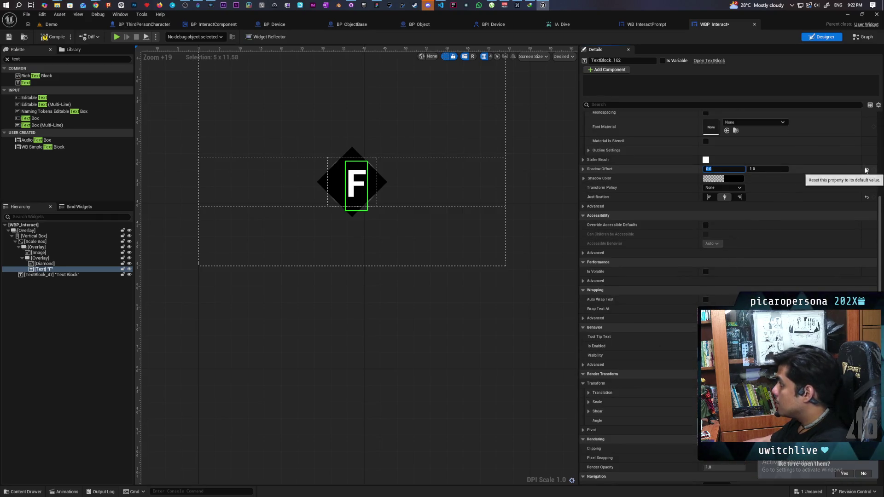
click(867, 169)
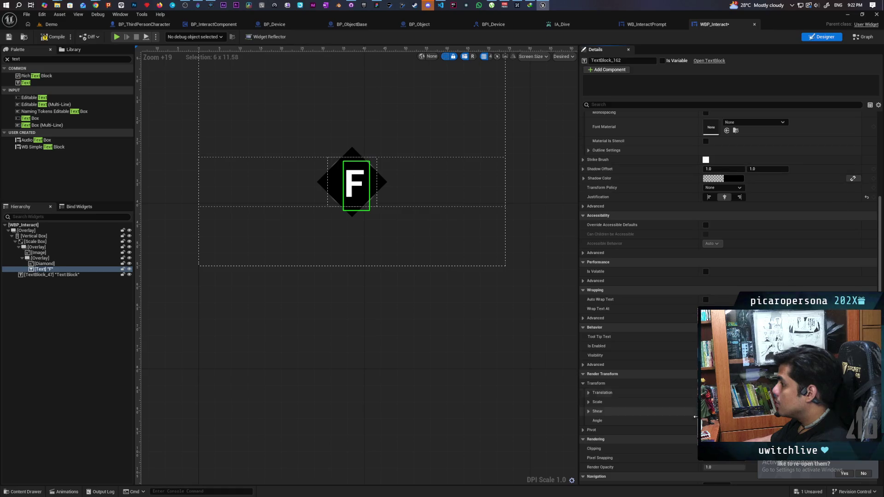
scroll(644, 392, down, 2)
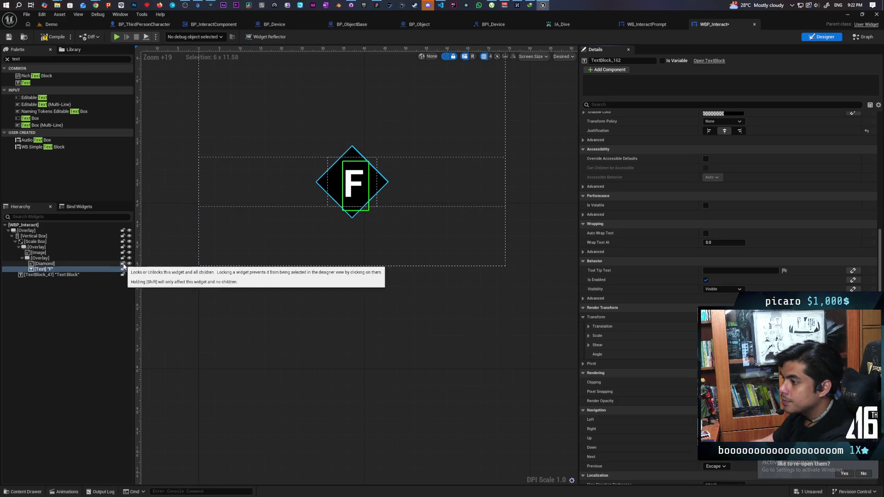
click(129, 264)
click(129, 264)
click(128, 263)
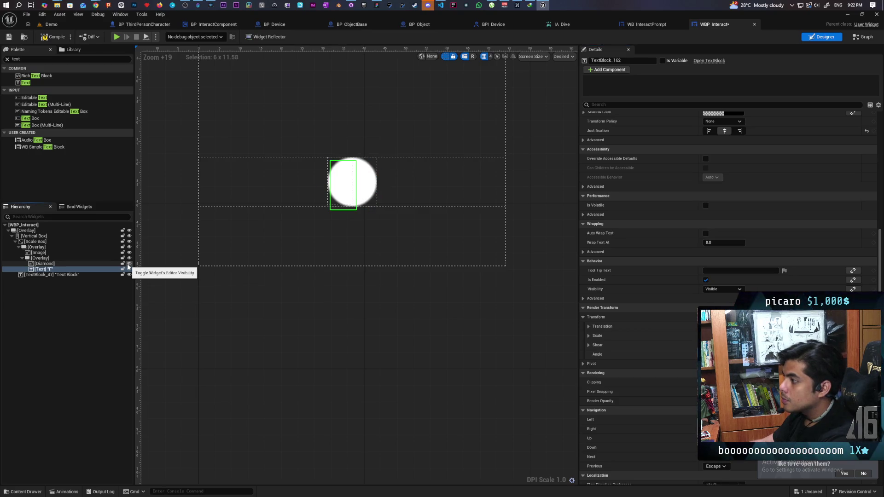
click(129, 263)
click(129, 264)
click(128, 264)
click(129, 264)
click(129, 264)
click(129, 265)
click(129, 264)
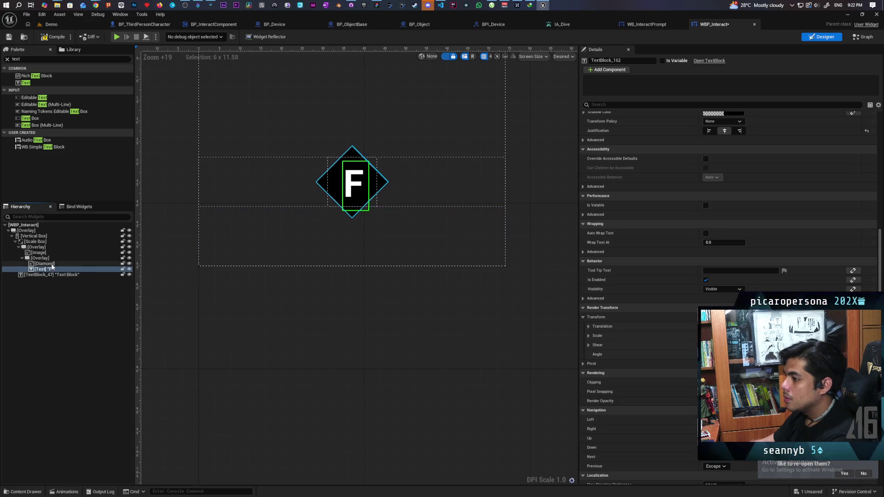
click(69, 263)
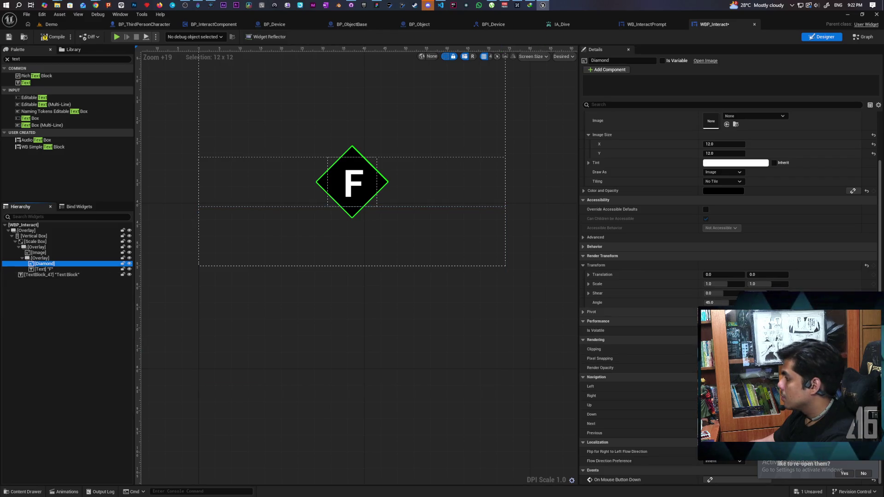
Scale the Diamond to 0.5 × 0.5, compile, and drag its Render Opacity to zero
click(718, 283)
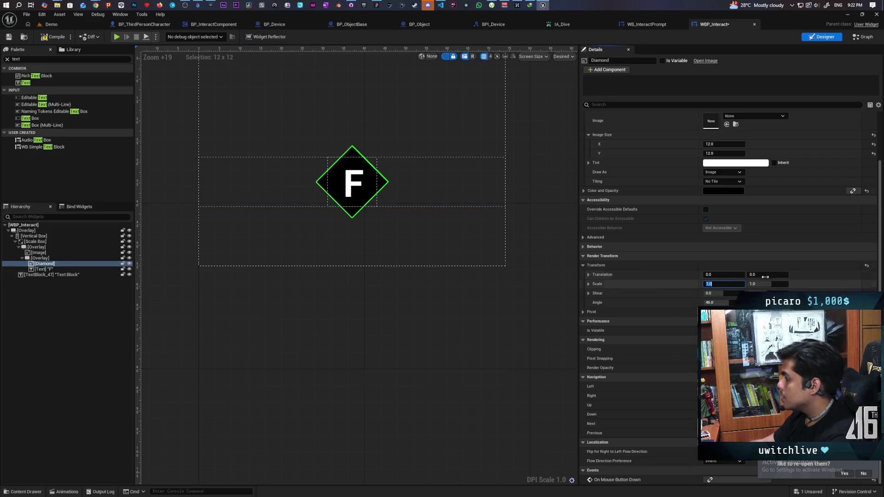
text(5)
text(0.5)
key(Return)
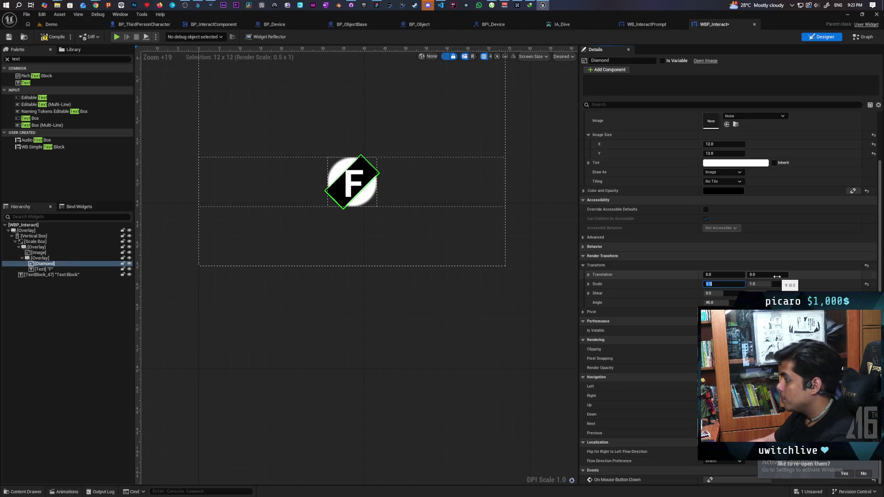
click(764, 285)
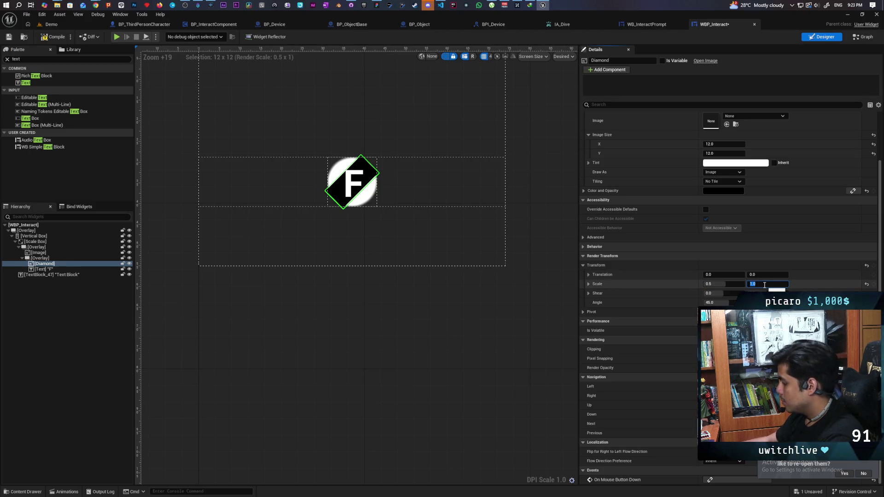
text(.5)
key(Return)
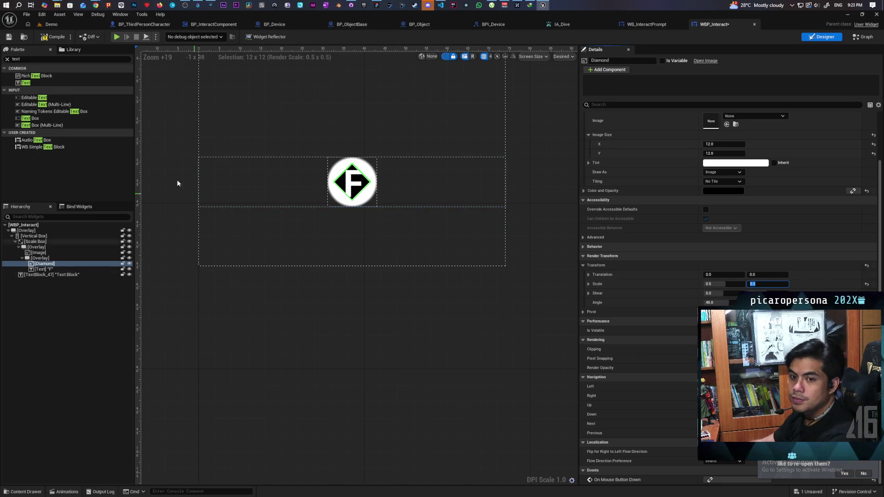
key(F7)
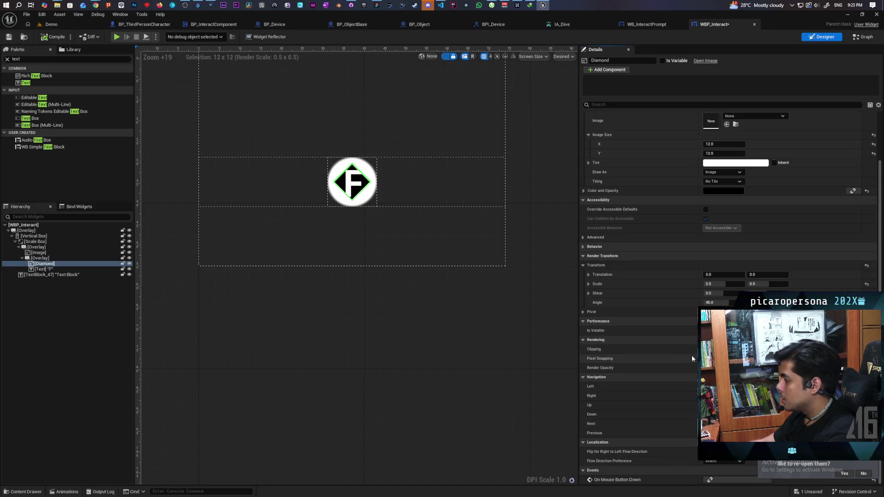
drag(718, 367, 677, 368)
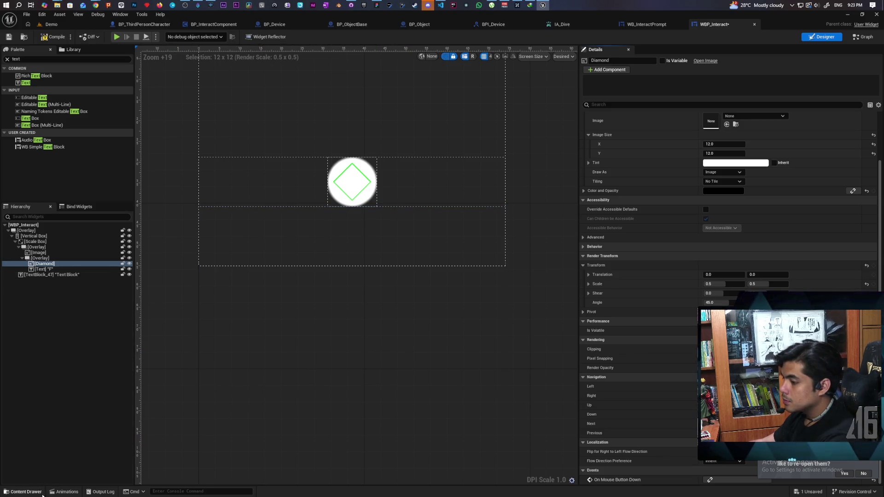
click(65, 492)
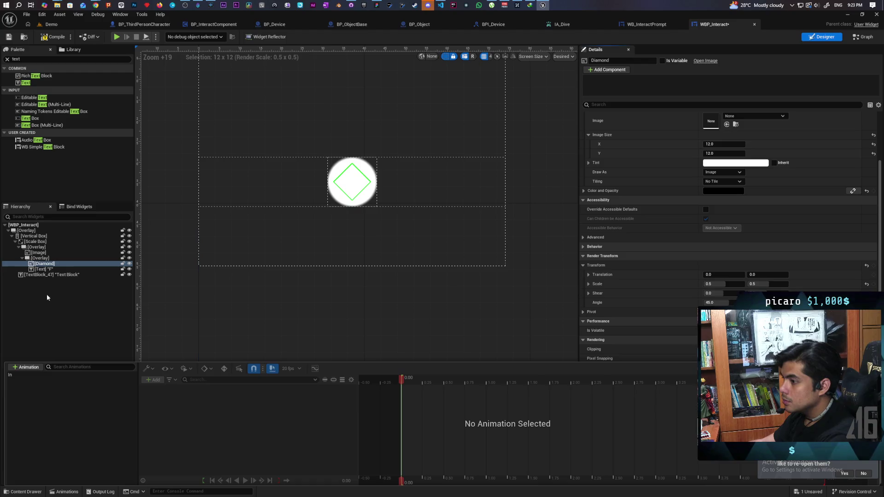
Add the Diamond to the In animation with a Transform track and expose its Scale X/Y channels
click(28, 375)
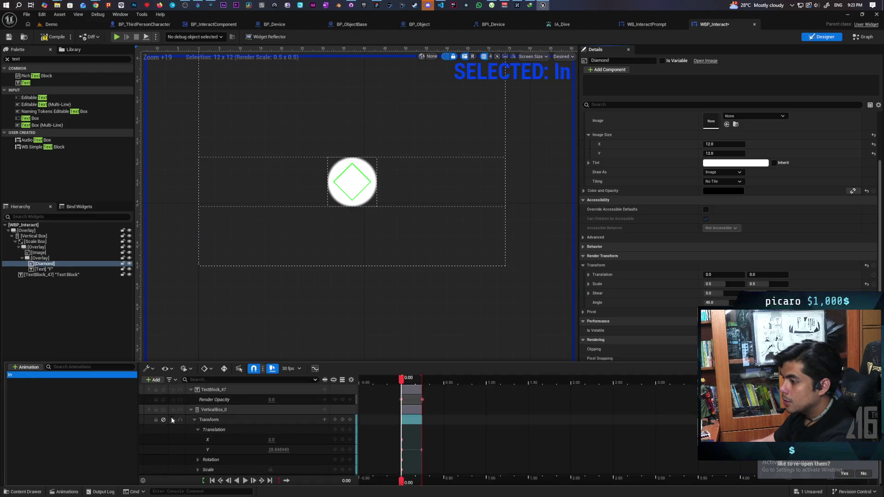
click(159, 380)
click(207, 391)
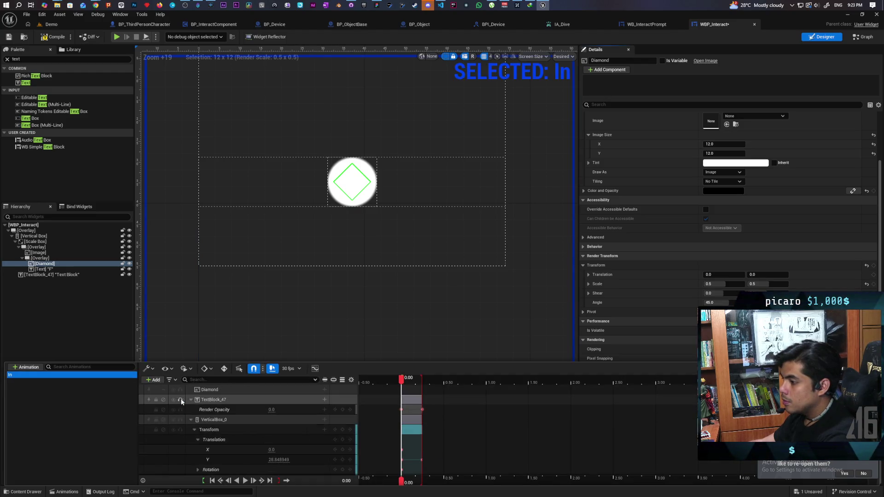
click(324, 390)
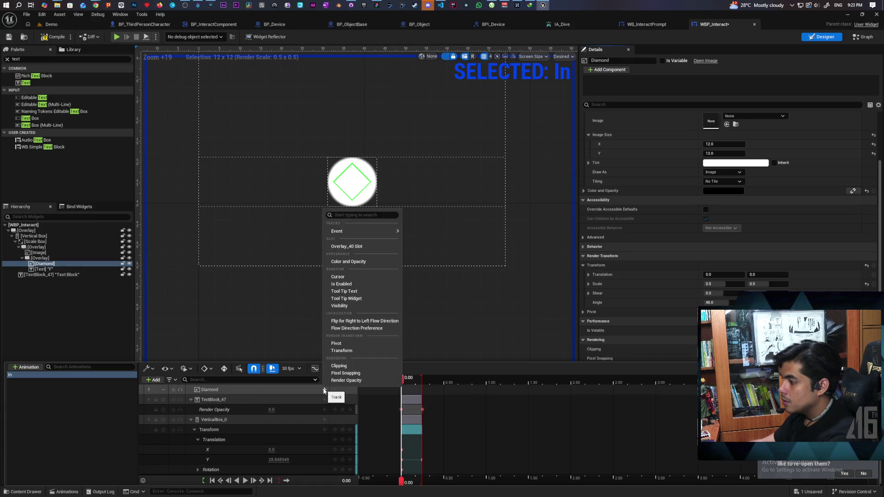
click(346, 351)
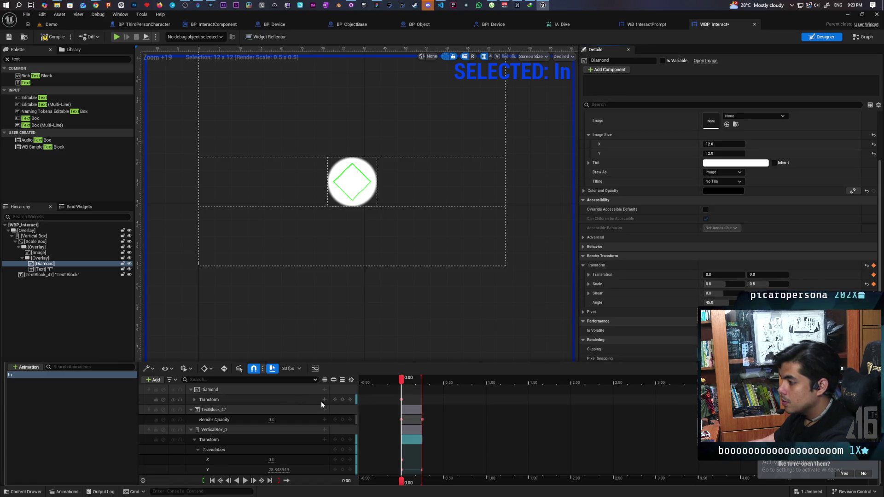
click(195, 400)
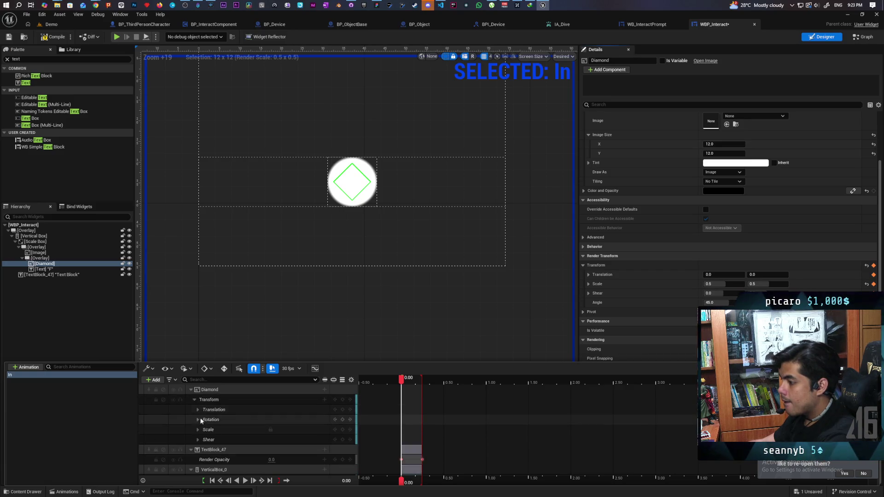
click(199, 430)
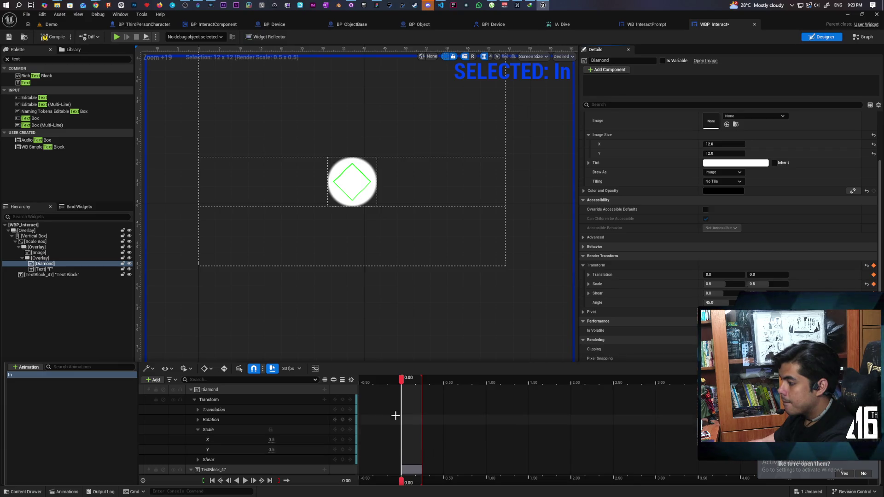
Key the Diamond's Scale X and Y to 1.5 at the 0.25 end frame
drag(401, 386, 421, 396)
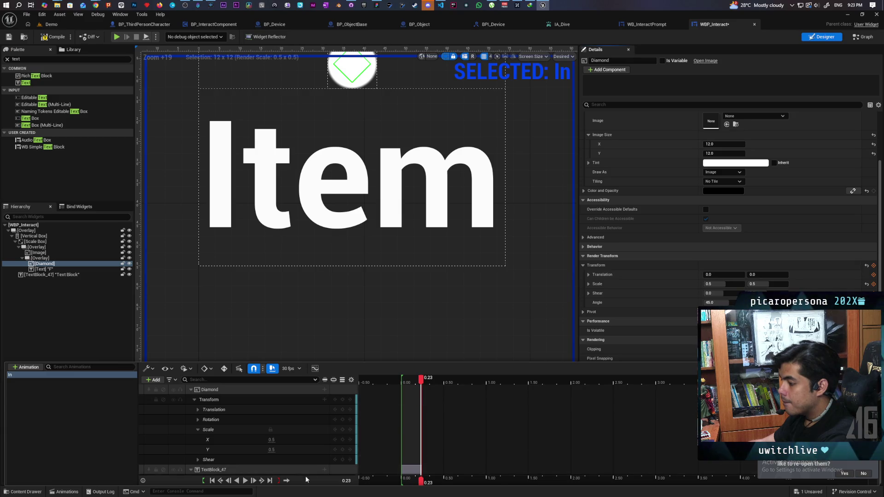
click(270, 481)
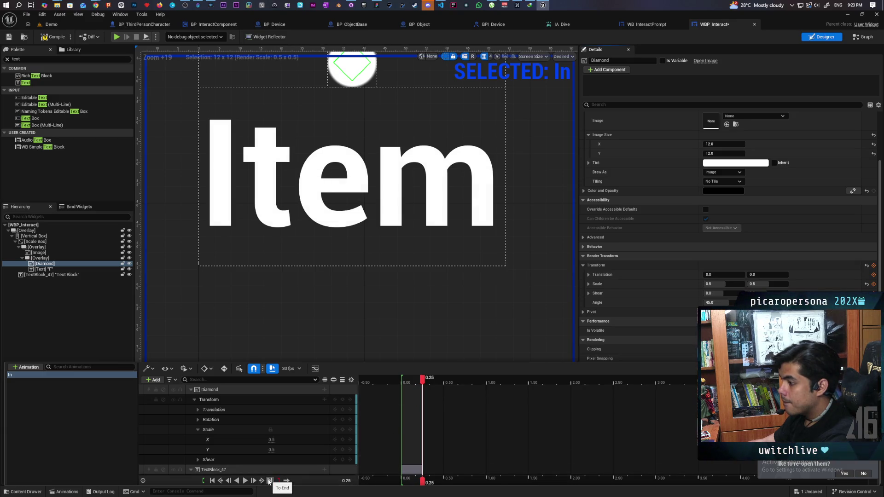
text(1)
click(272, 449)
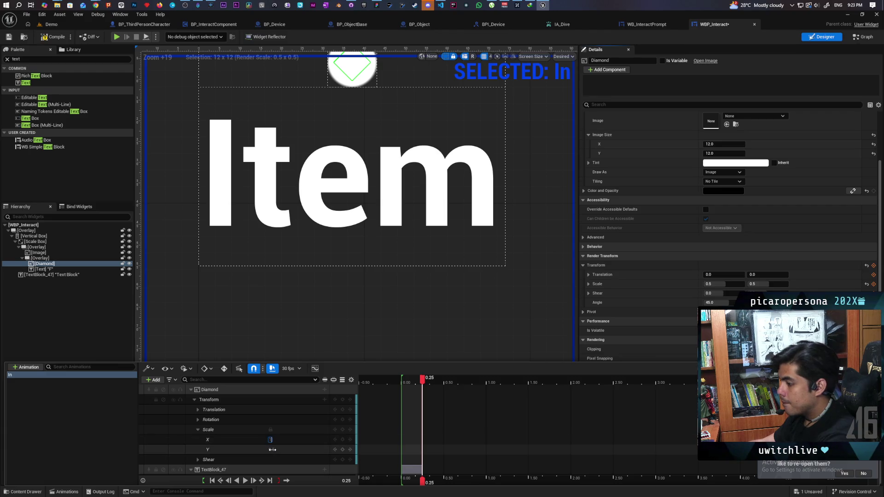
text(1)
click(285, 453)
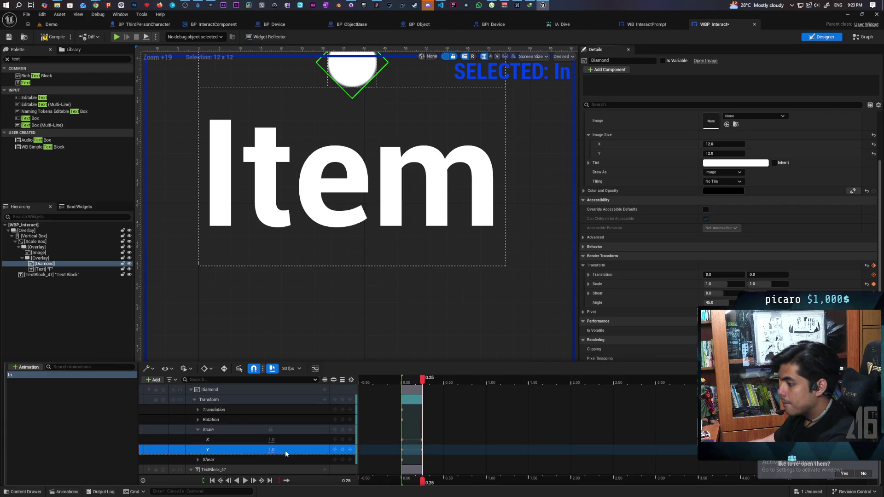
mouse_move(422, 383)
mouse_down()
mouse_move(400, 388)
mouse_move(421, 398)
mouse_up()
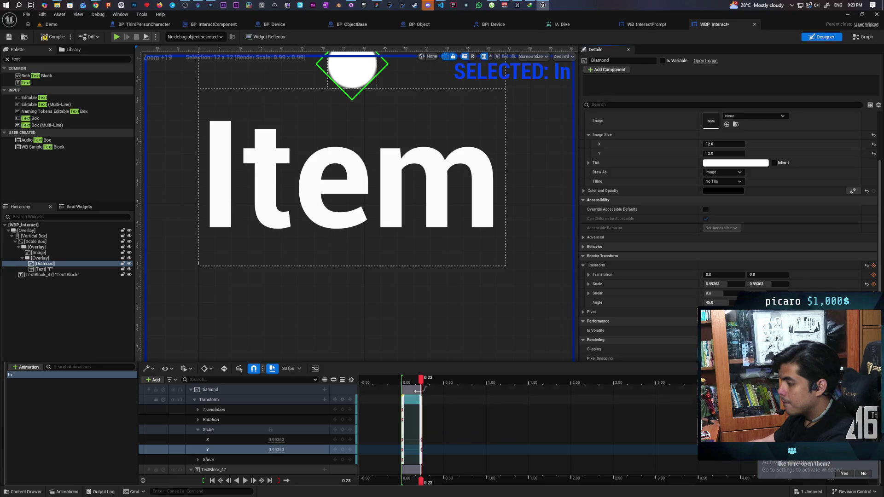
scroll(392, 308, up, 1)
scroll(392, 308, down, 3)
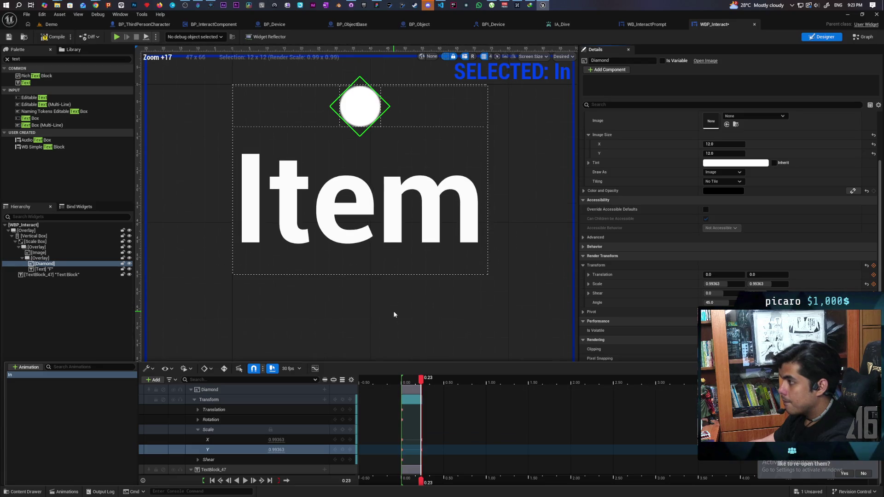
click(262, 481)
text(1.5)
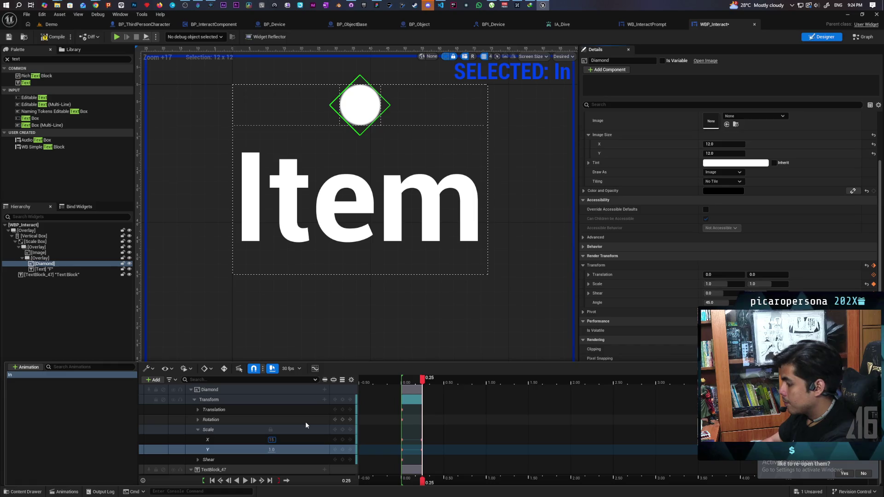
key(Return)
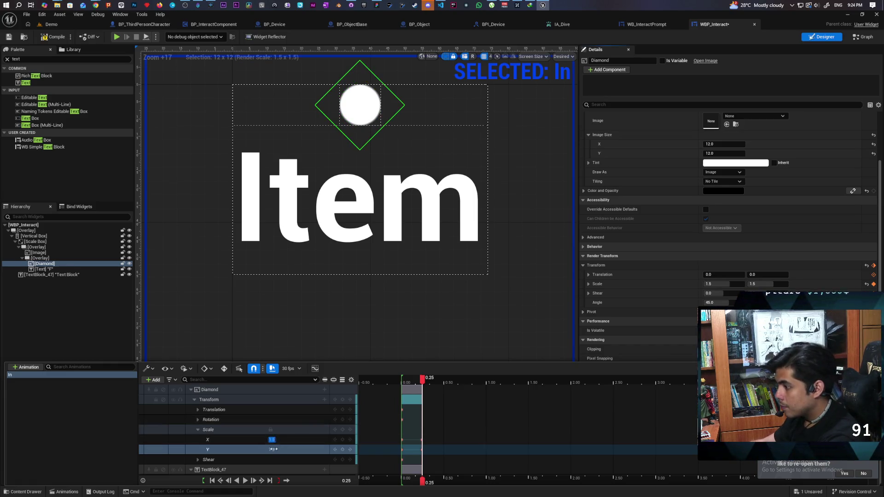
click(303, 440)
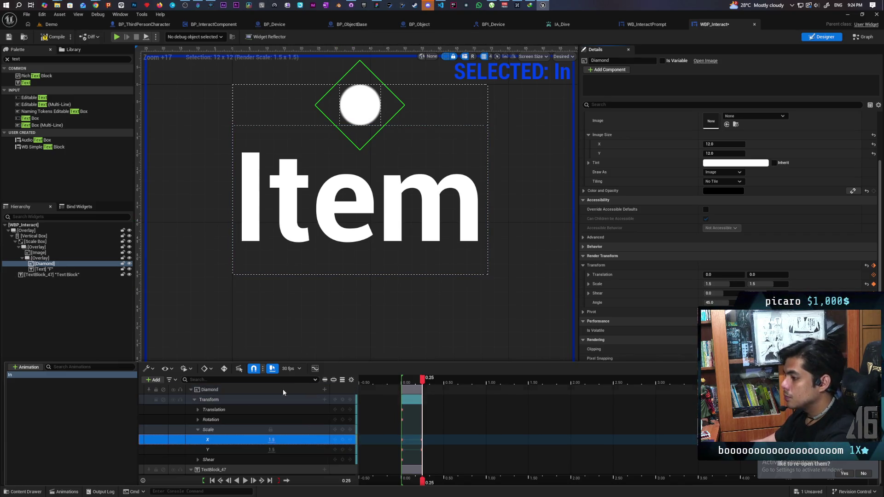
click(324, 389)
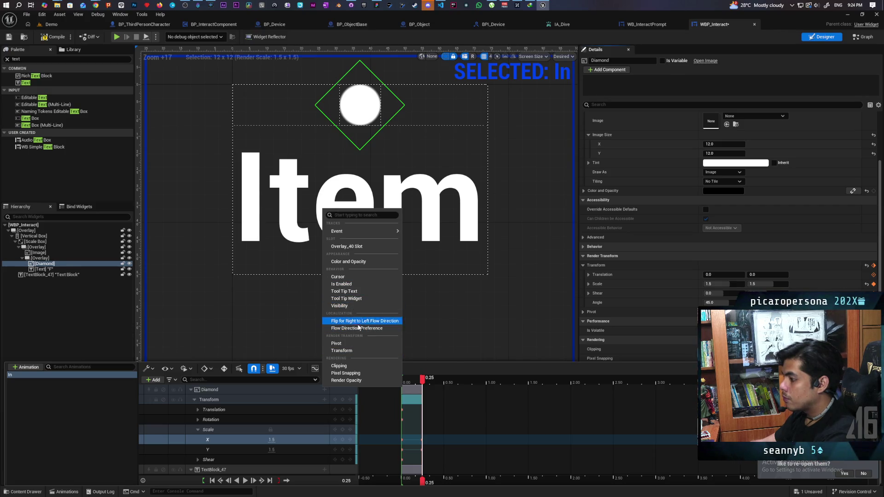
Add a Diamond Render Opacity track keyed 0 at 0.00 and 1.0 at 0.25
click(350, 381)
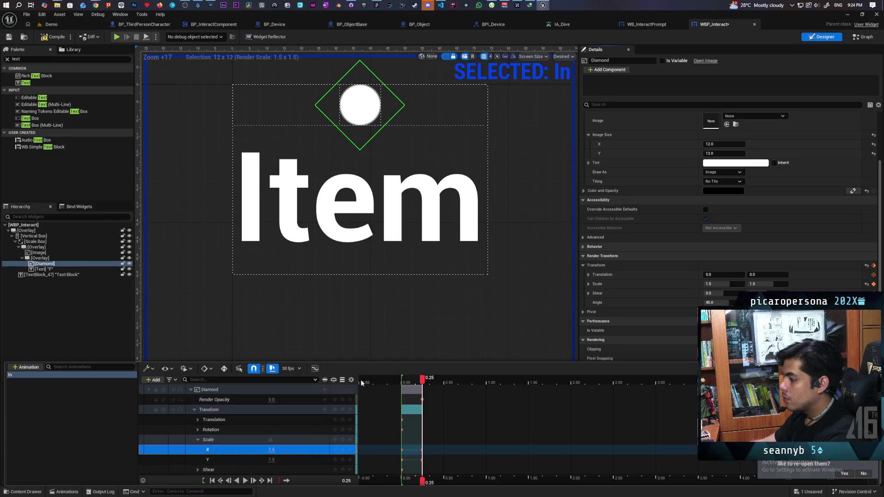
drag(424, 380, 402, 382)
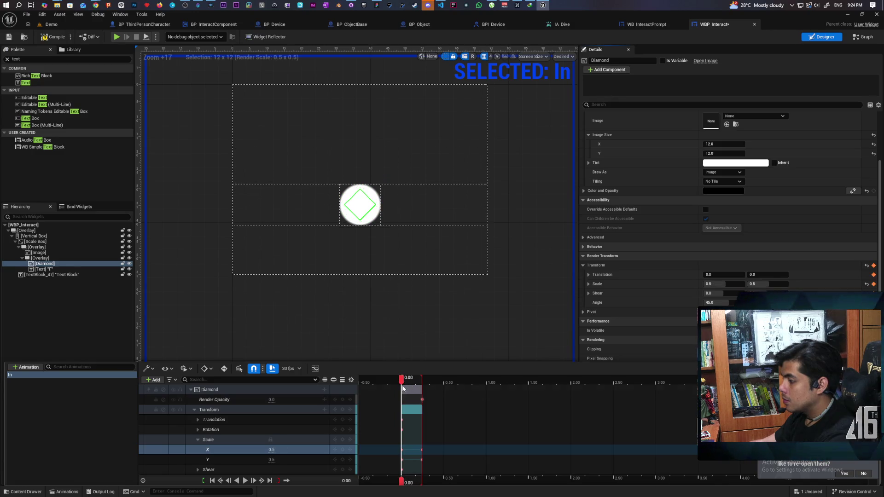
click(342, 399)
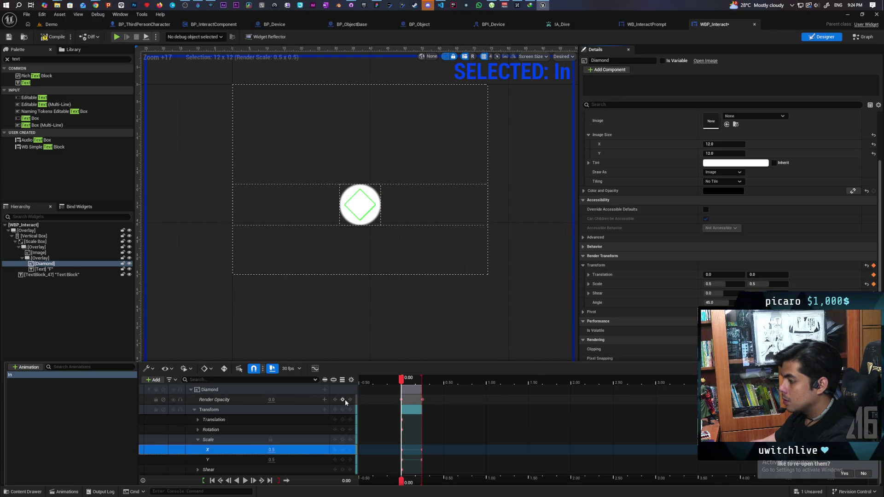
drag(401, 381, 421, 388)
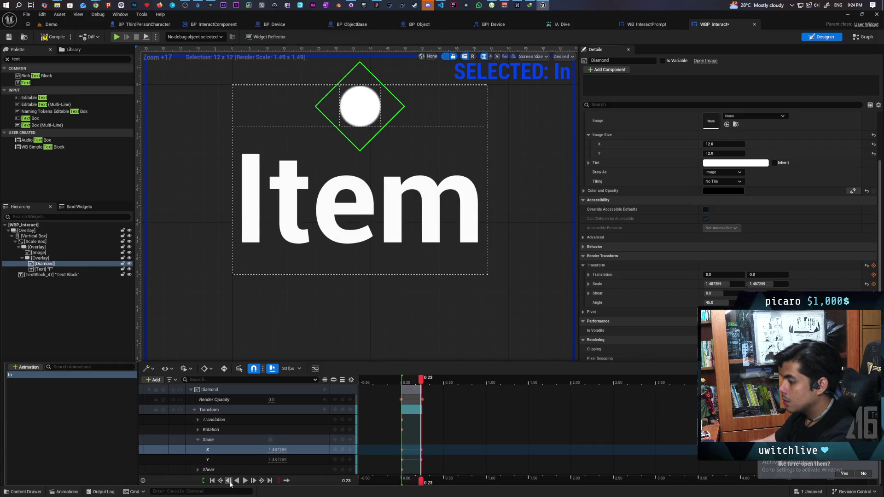
click(212, 480)
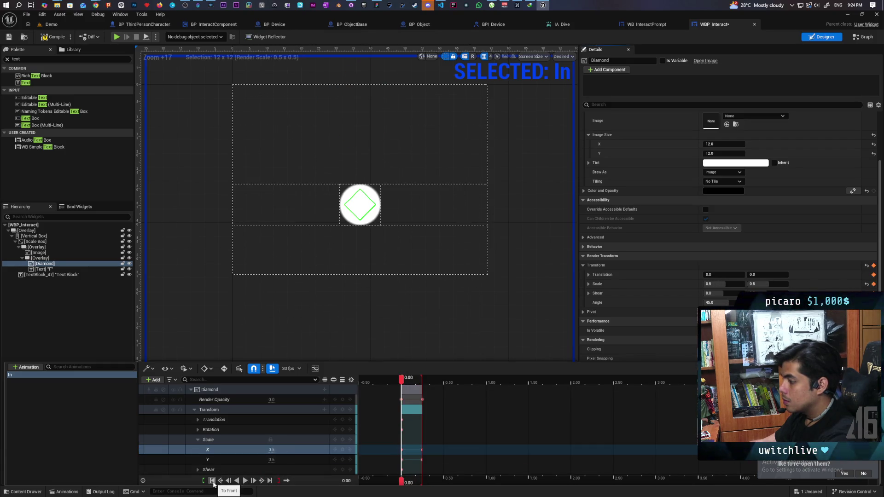
click(268, 481)
click(272, 400)
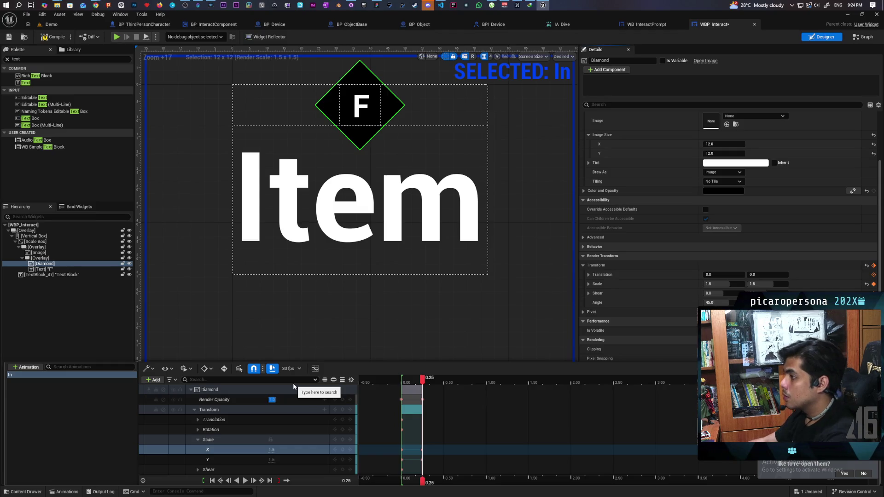
click(245, 480)
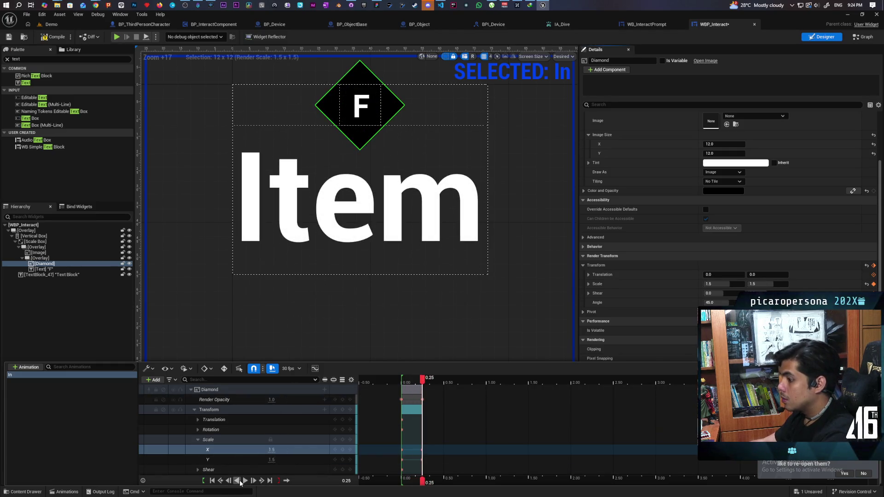
Preview the fade with reverse and forward playback, then switch to the Demo level
click(237, 481)
click(245, 481)
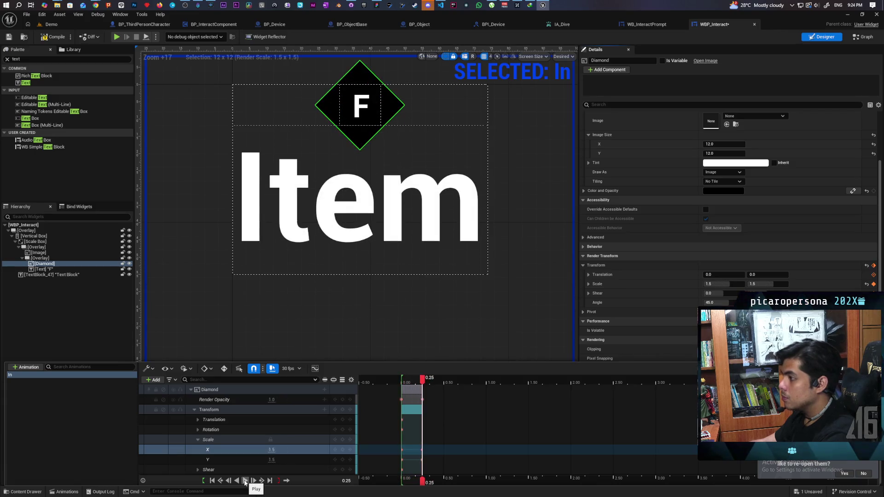
click(241, 481)
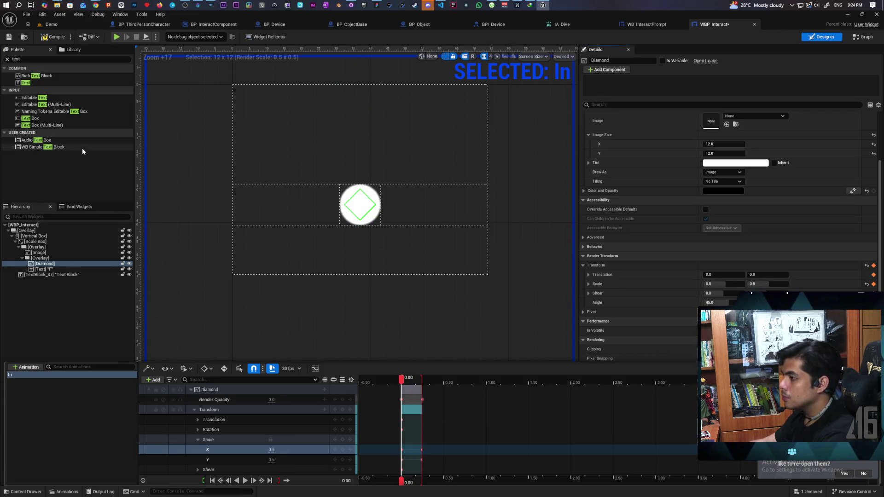
click(50, 24)
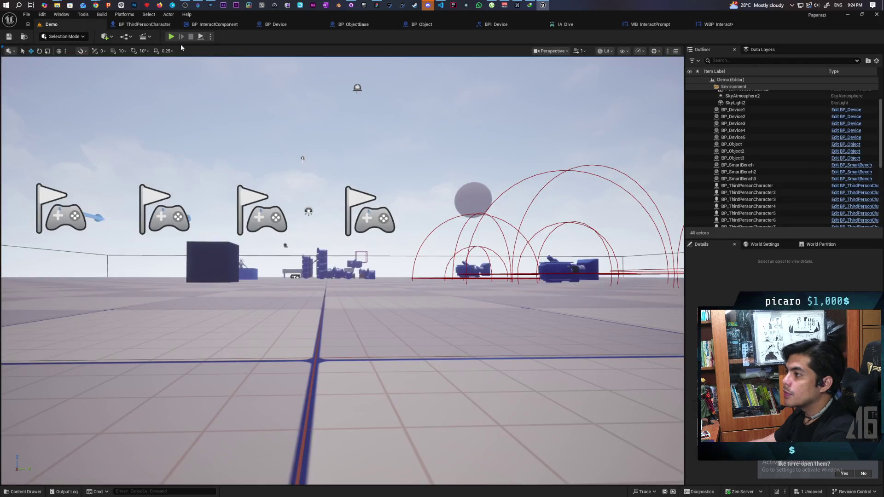
Start a multiplayer Play In Editor session and walk the cat to the cubes
key(alt+p)
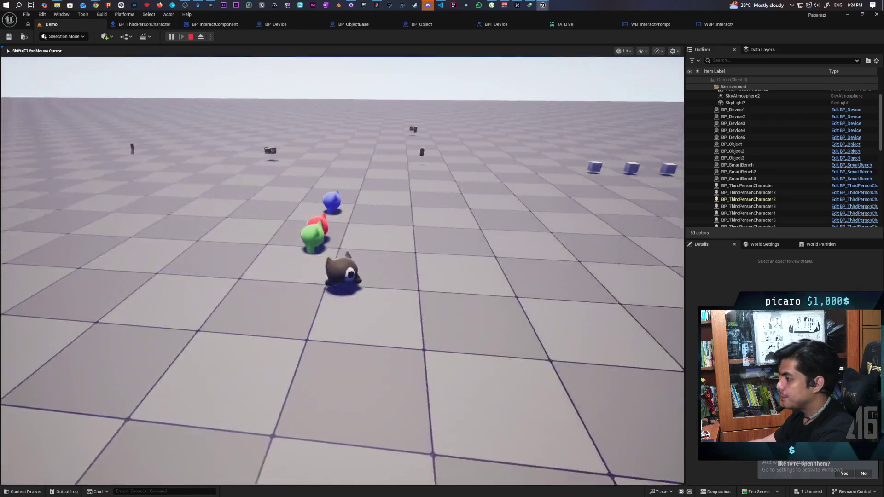
key(w)
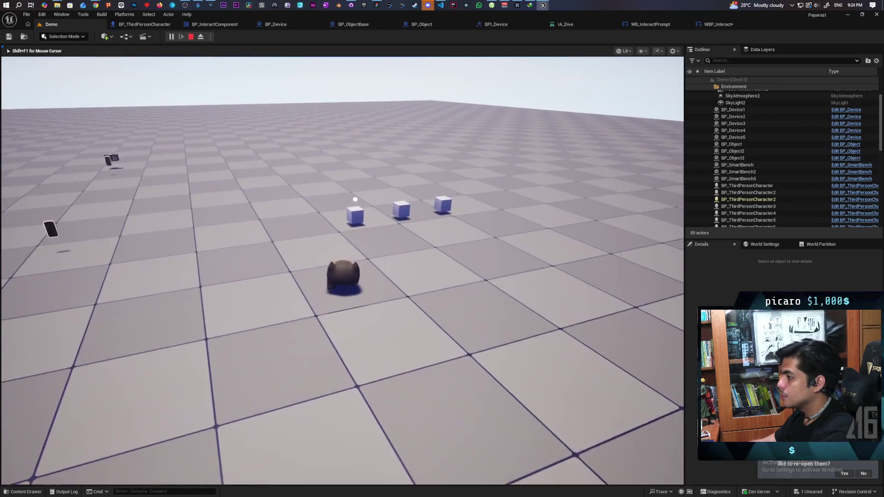
key(w)
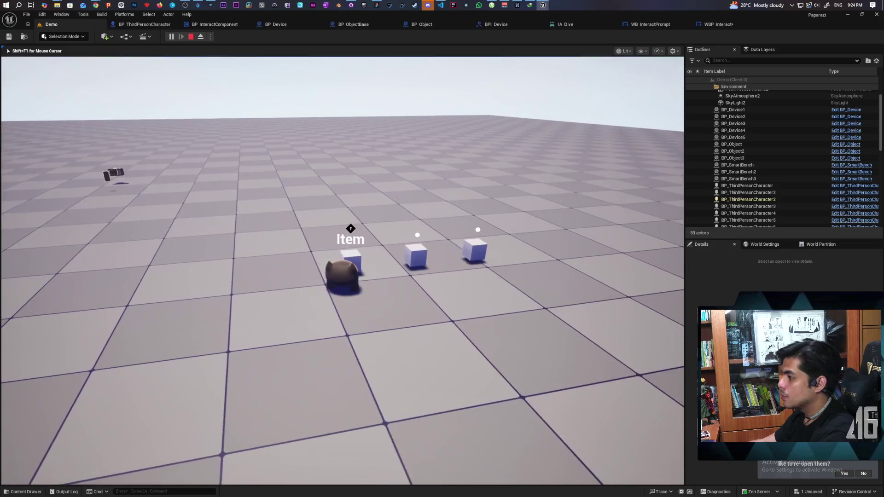
key(a)
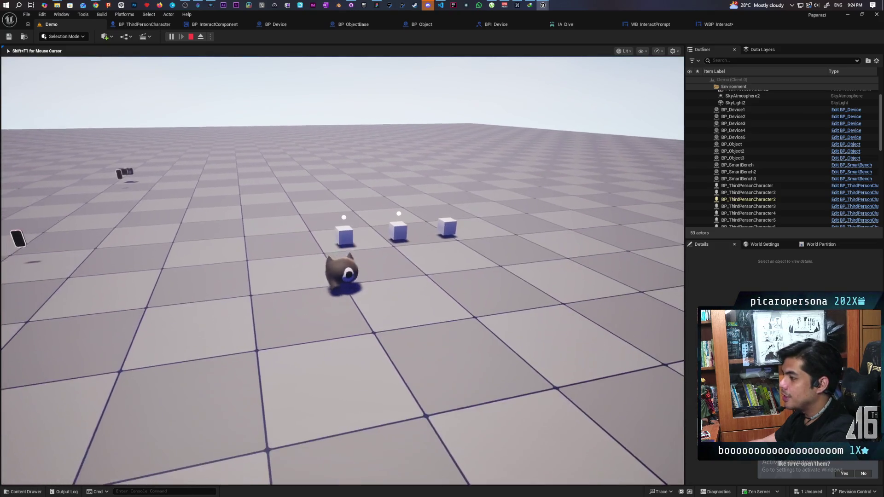
key(w)
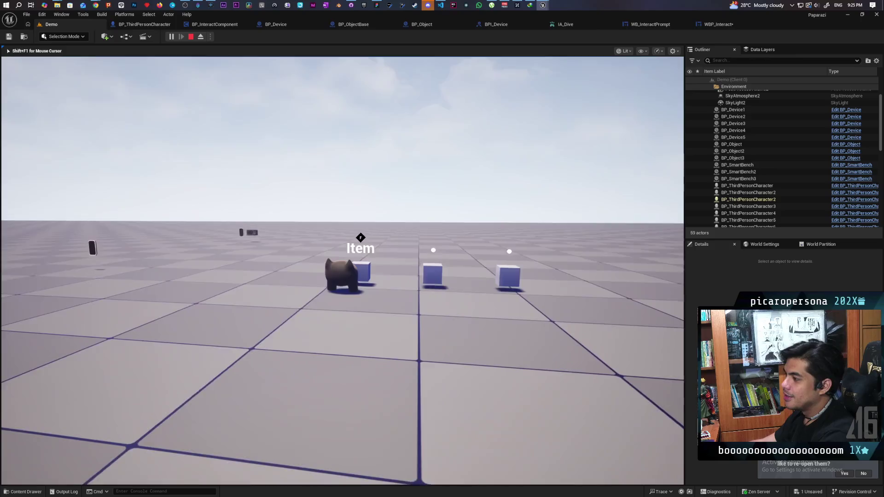
key(a)
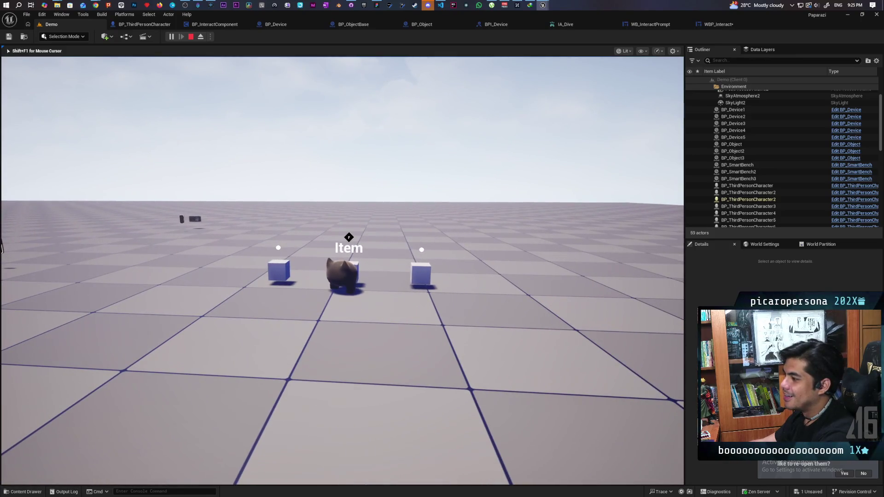
key(d)
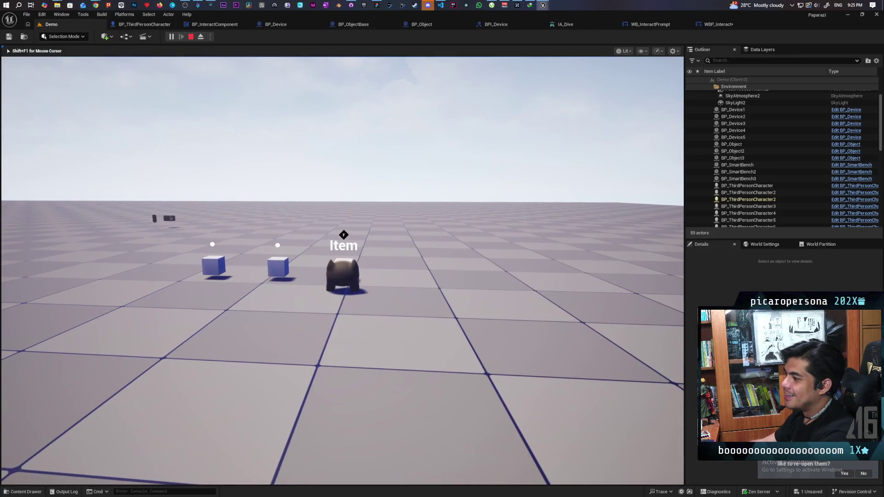
key(s)
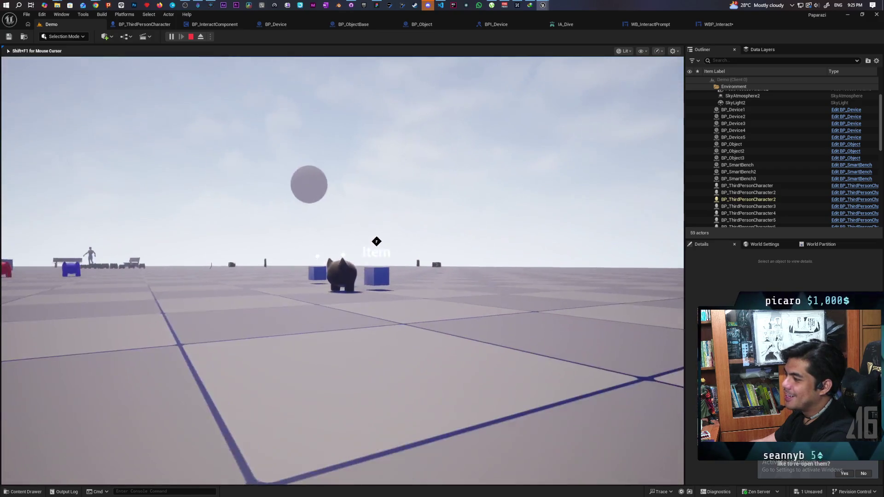
key(w)
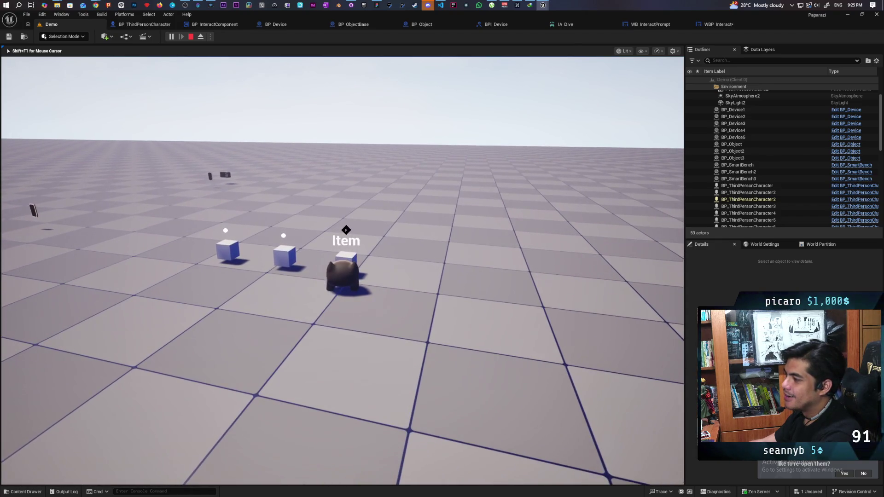
Walk toward and away from the cubes to toggle the Item prompt, then stop play
key(s)
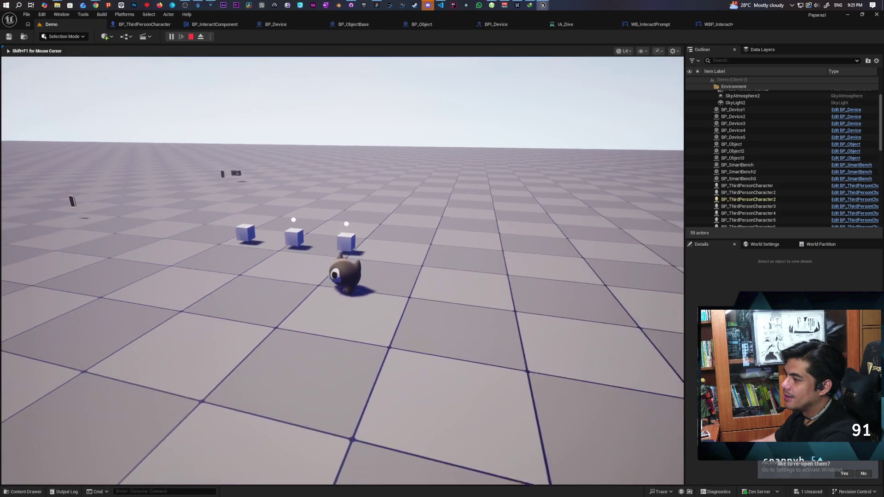
key(w)
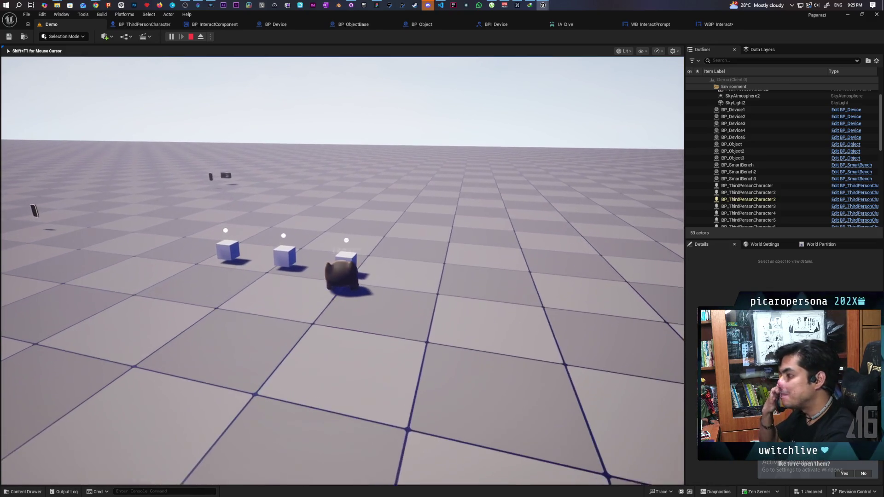
key(s)
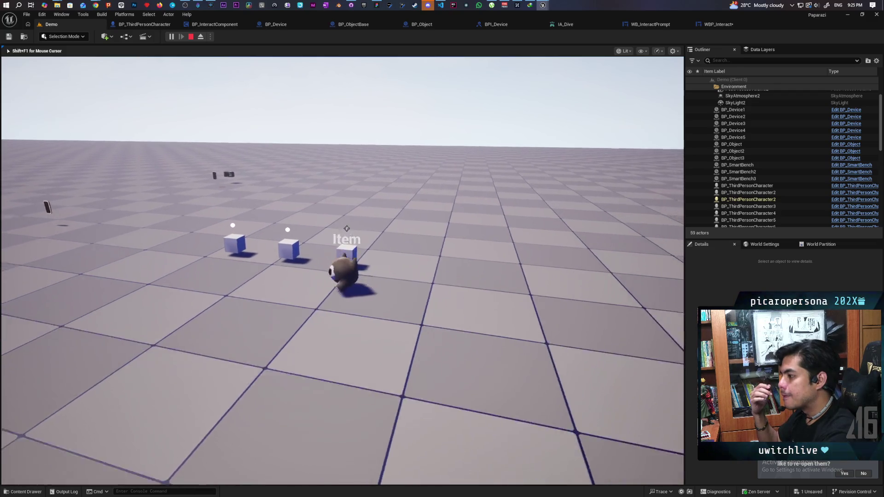
key(w)
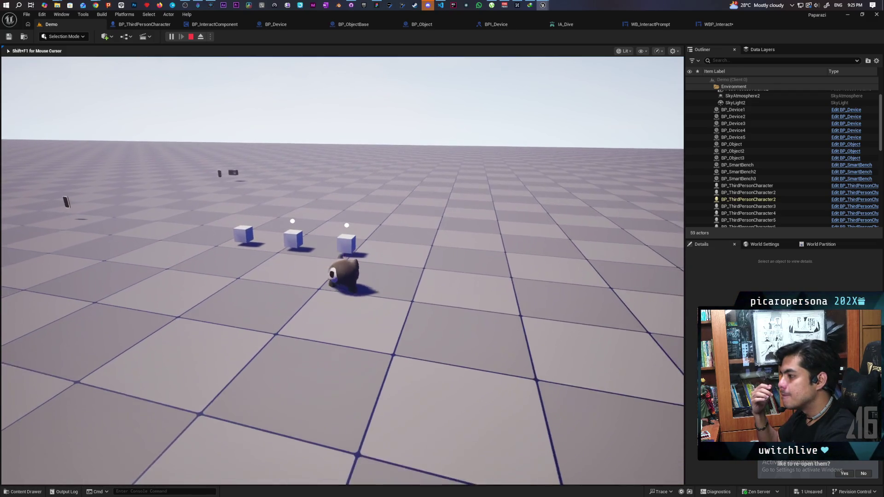
key(s)
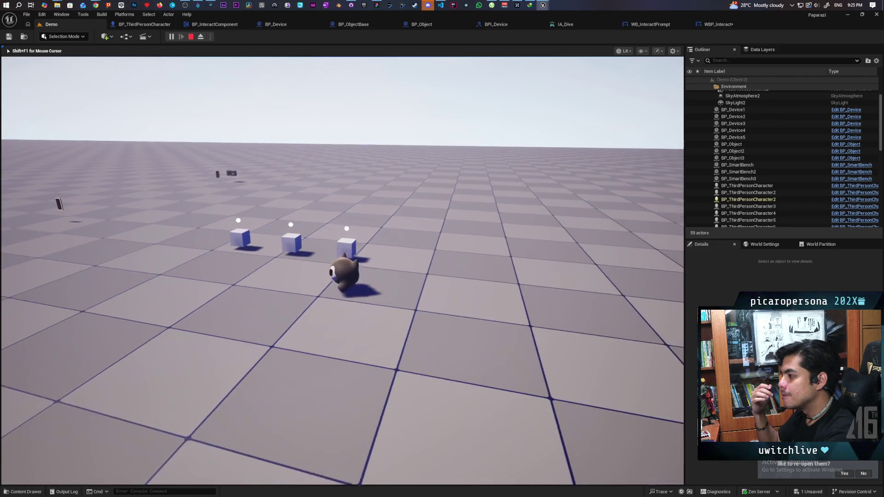
key(Escape)
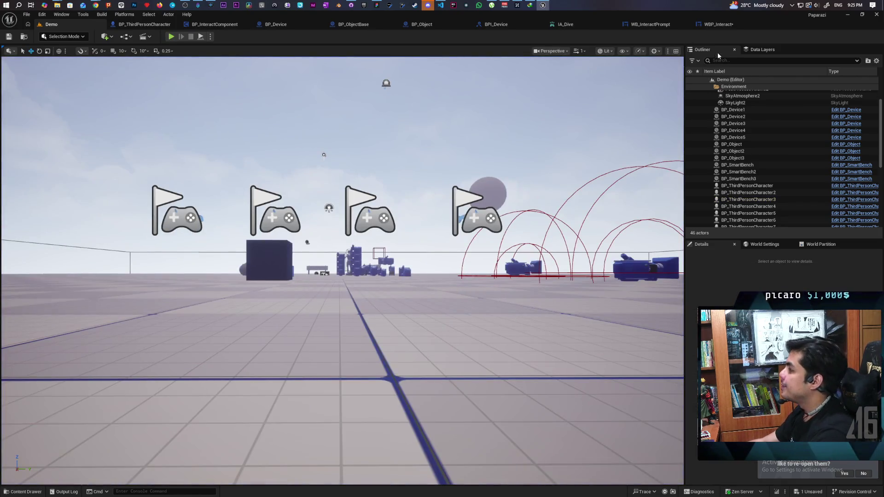
click(708, 24)
Change the F text's font size from 9 to 24
scroll(333, 263, down, 7)
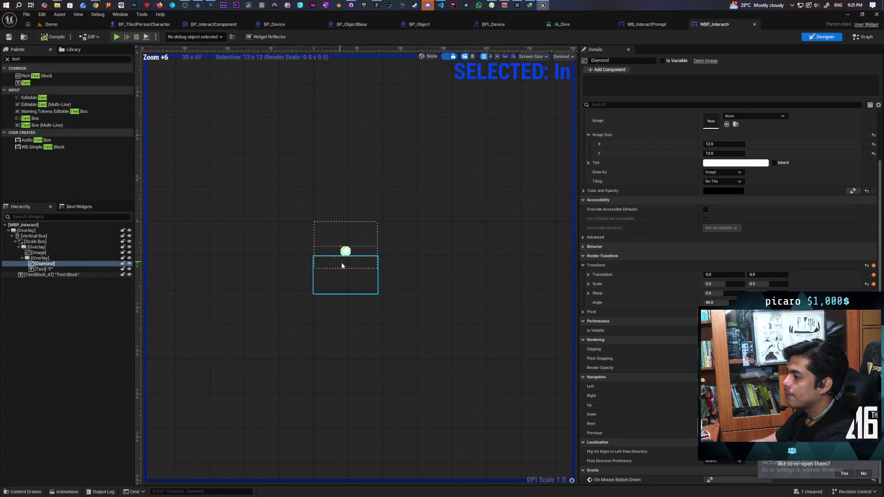
click(44, 269)
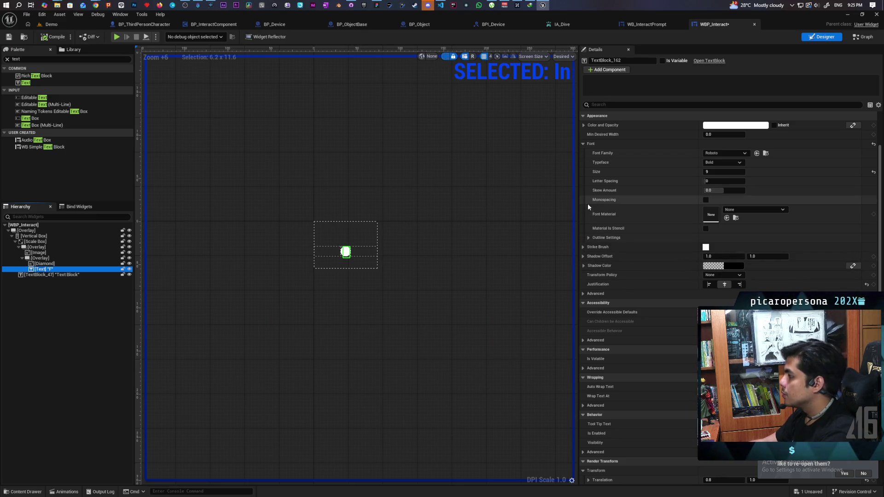
click(649, 172)
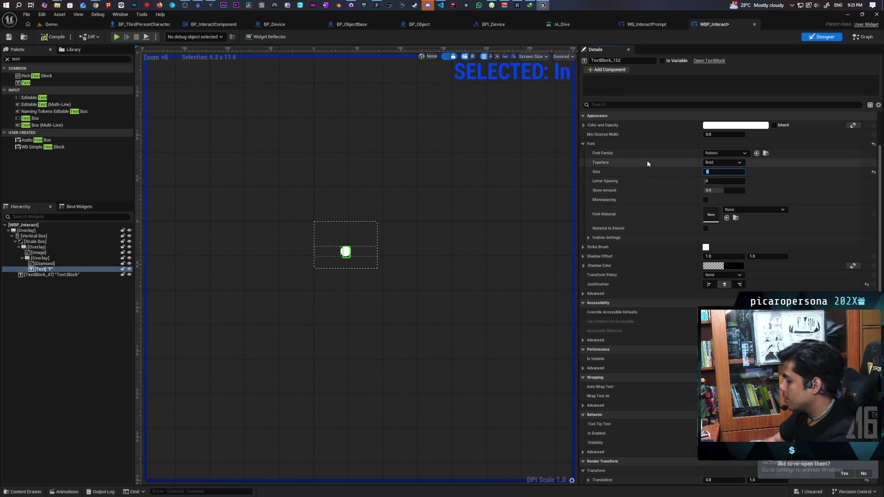
text(24)
key(Return)
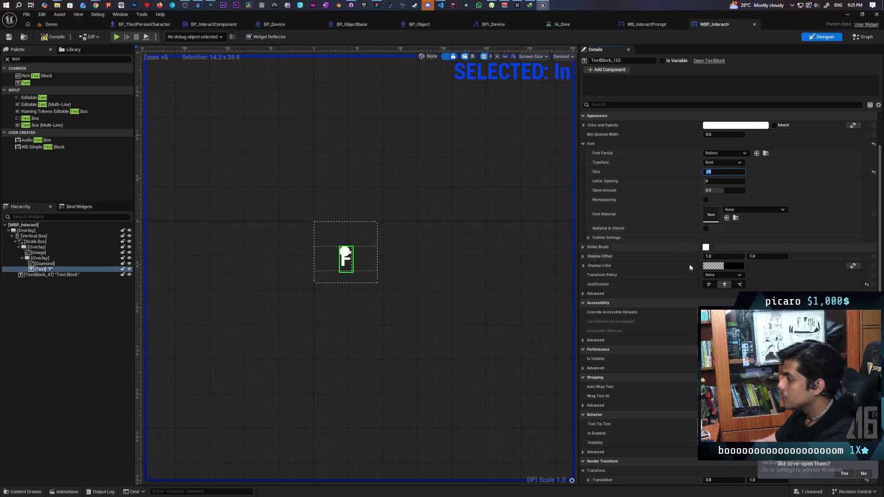
scroll(657, 200, down, 1)
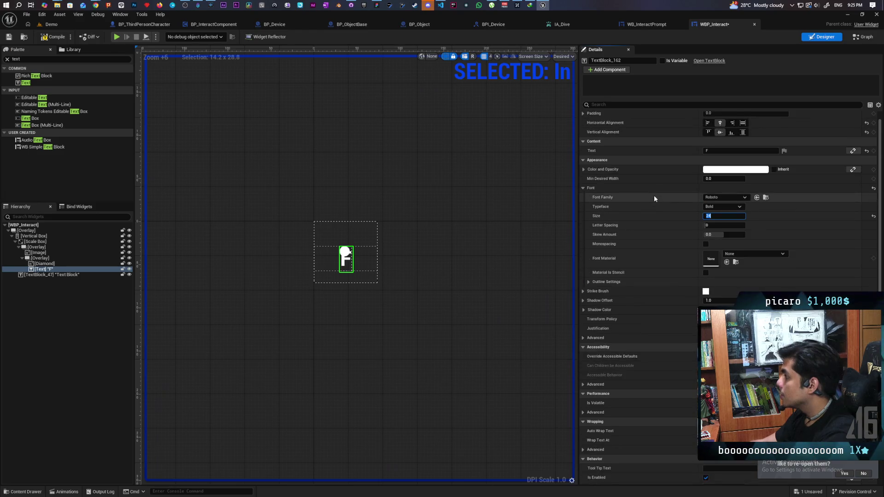
scroll(644, 313, down, 5)
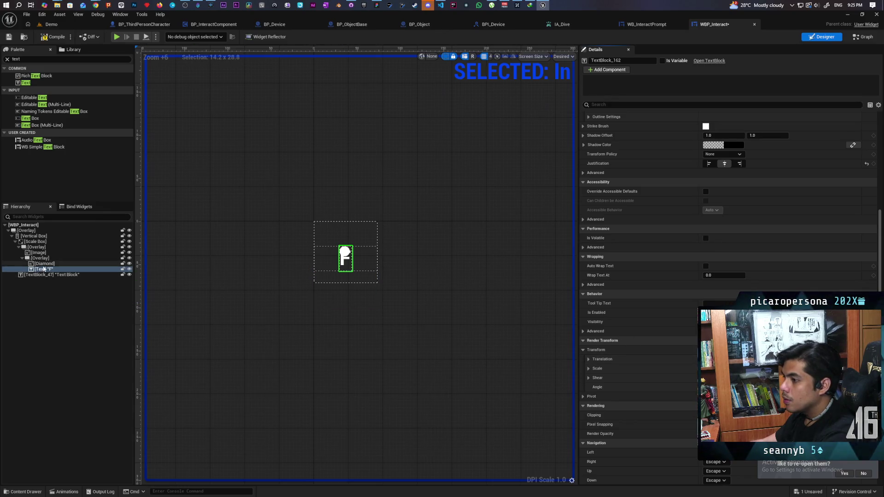
click(41, 252)
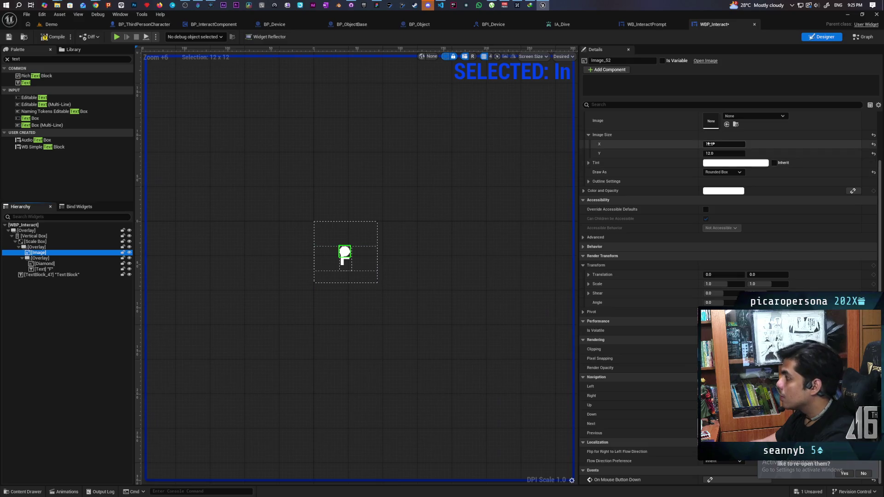
Centre the circle image both ways, preview the In animation, and centre the diamond vertically
click(719, 134)
click(720, 144)
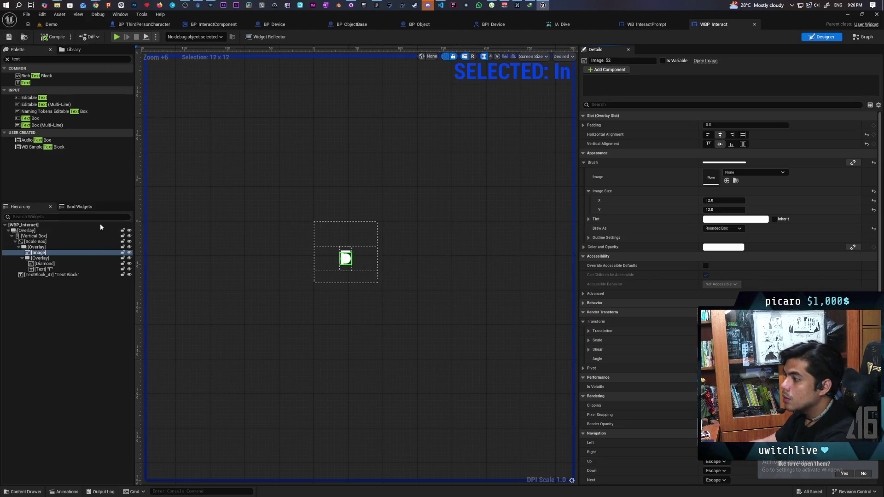
click(65, 491)
drag(401, 381, 424, 391)
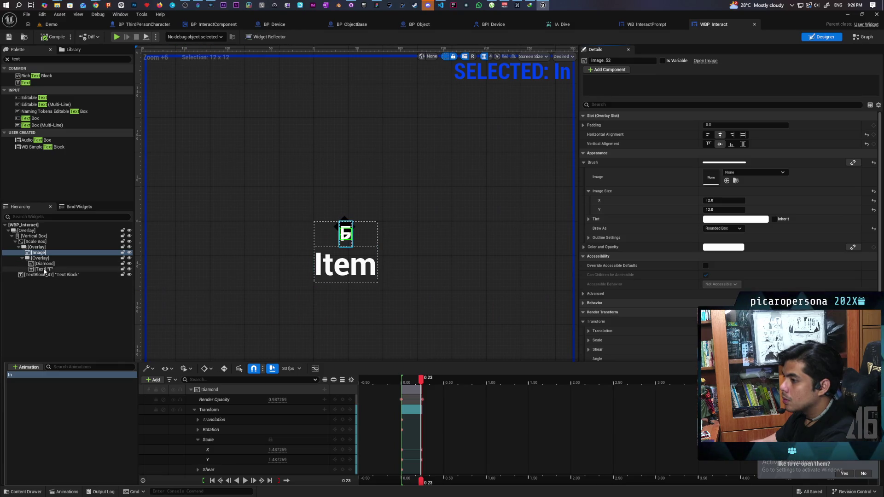
click(39, 253)
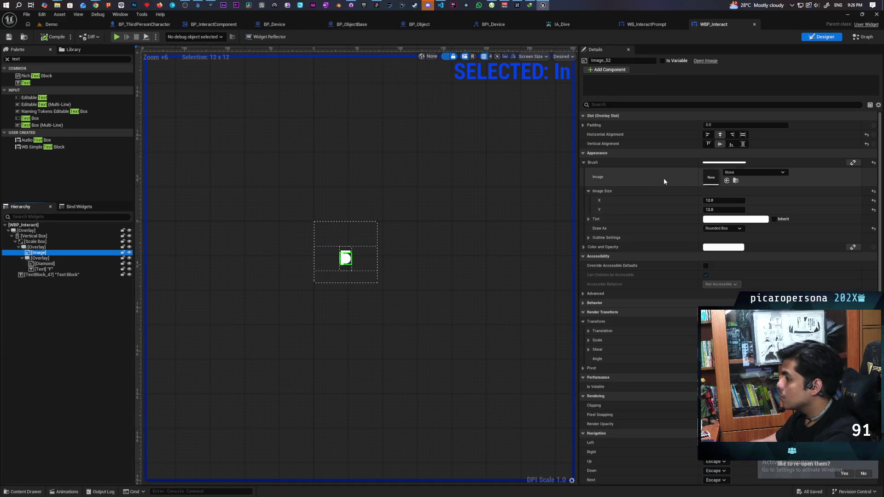
click(47, 263)
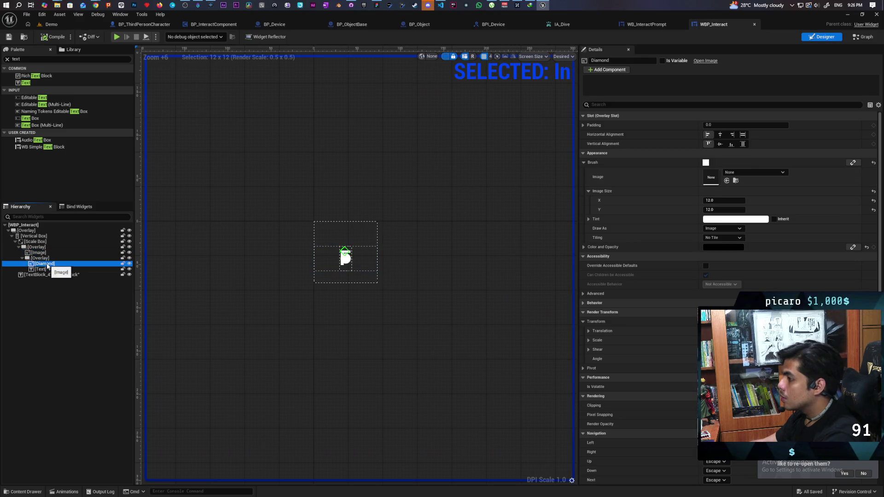
click(721, 144)
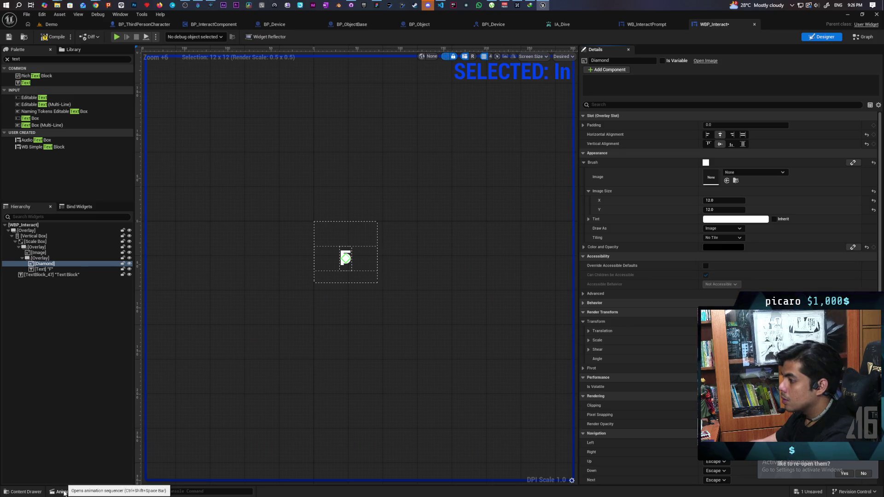
Change the Diamond's Scale X/Y key at 0.25 in the In animation to 2.0
scroll(344, 267, up, 8)
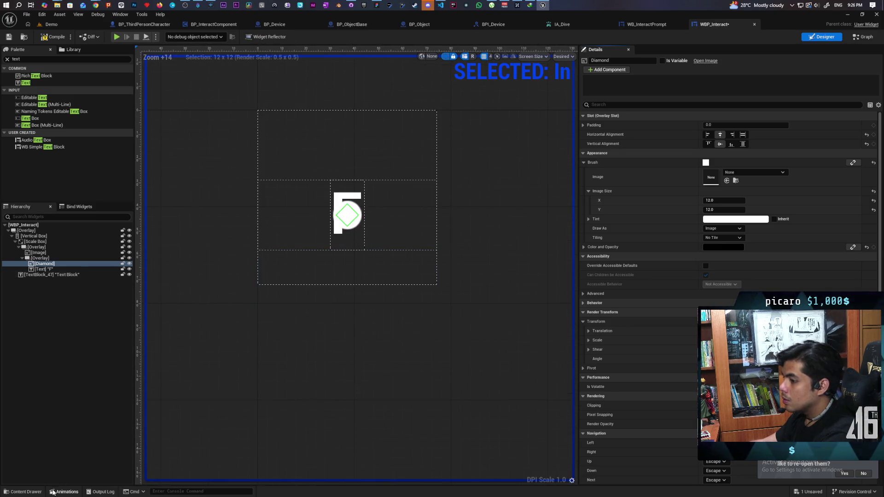
click(65, 492)
drag(402, 381, 424, 386)
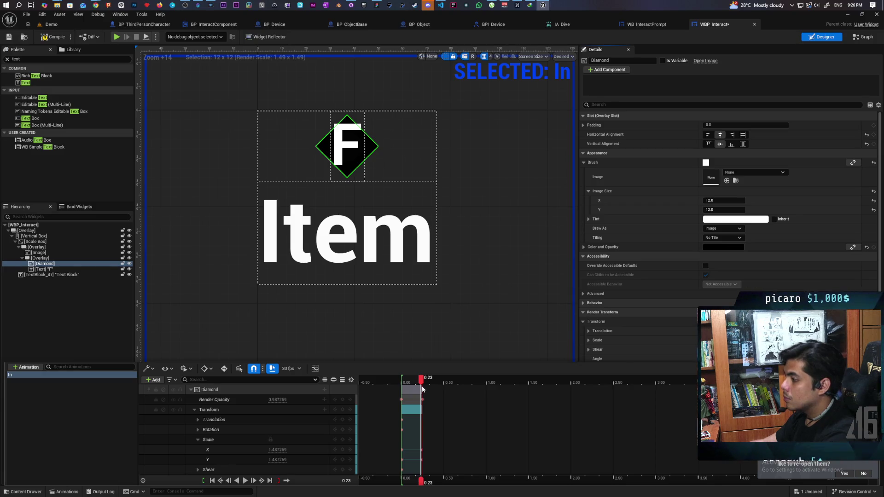
click(246, 482)
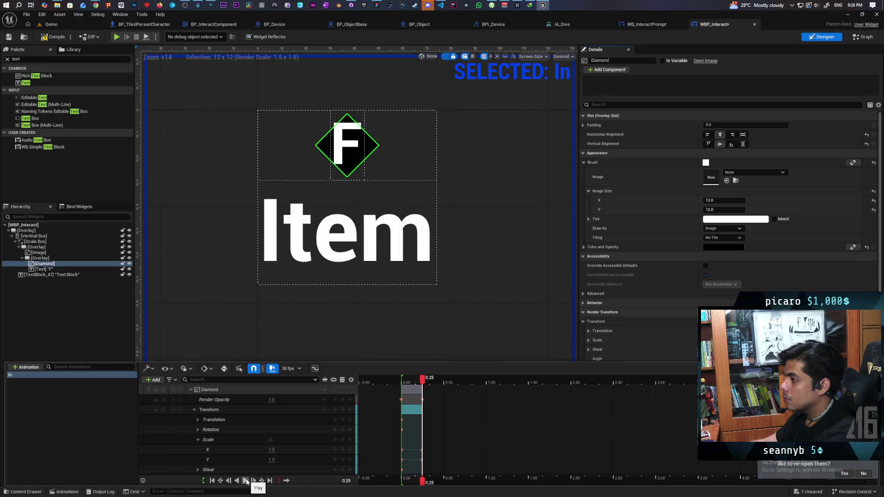
click(285, 451)
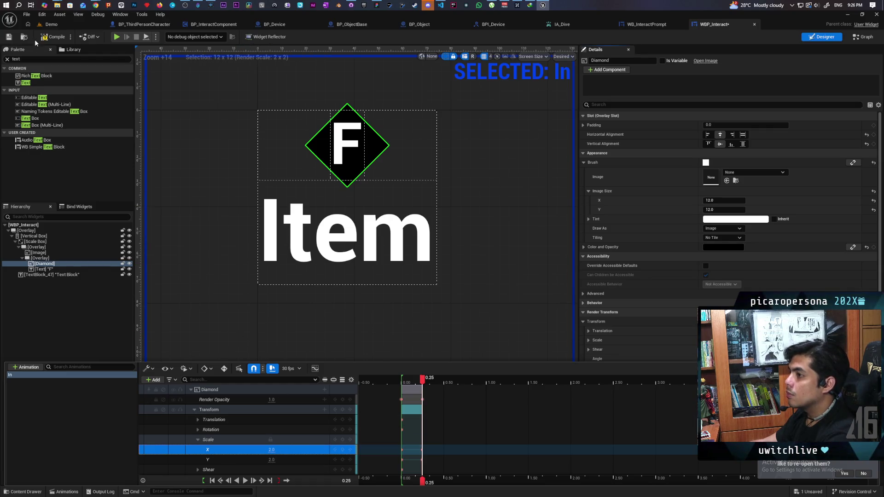
click(92, 63)
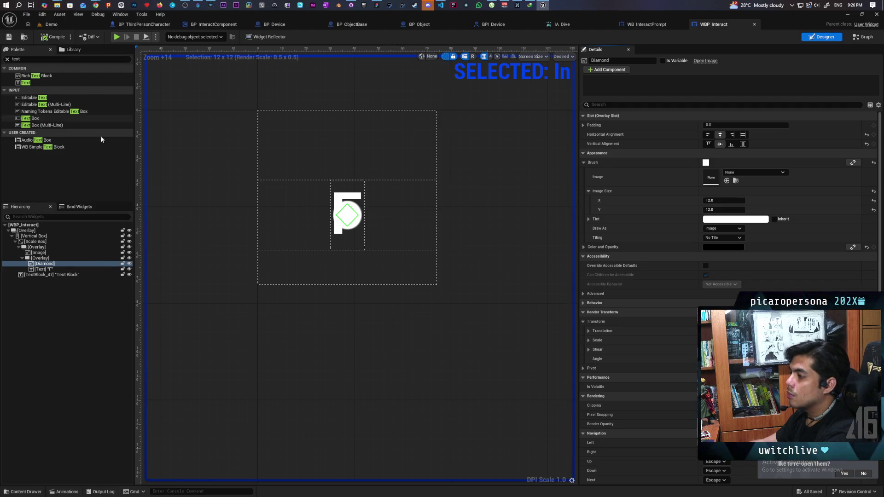
click(52, 270)
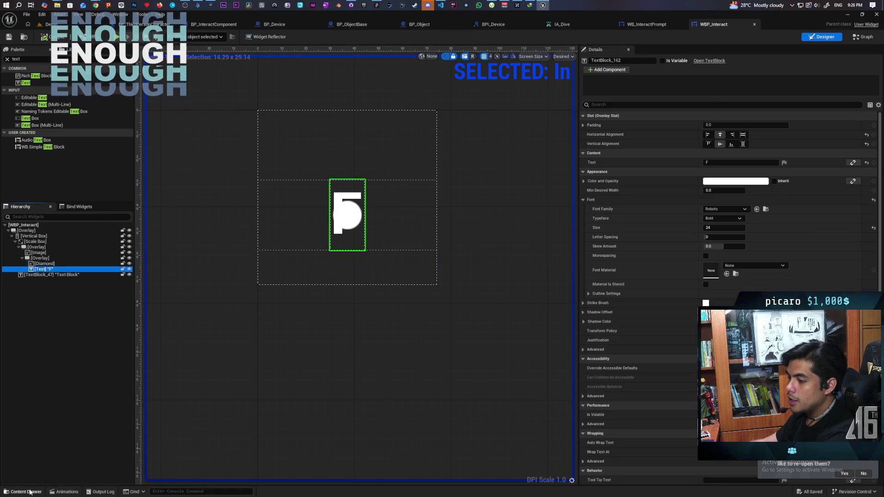
Add a Render Opacity track for the F text to the In animation
scroll(663, 388, down, 3)
scroll(663, 390, down, 6)
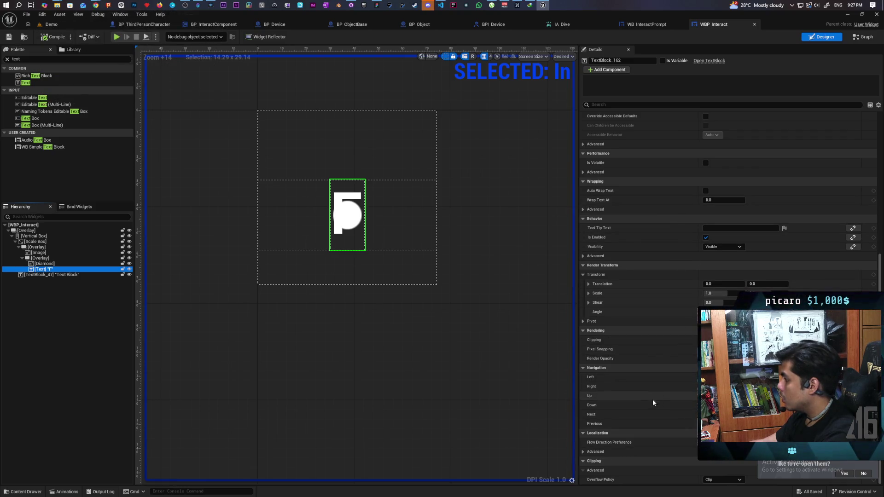
click(718, 358)
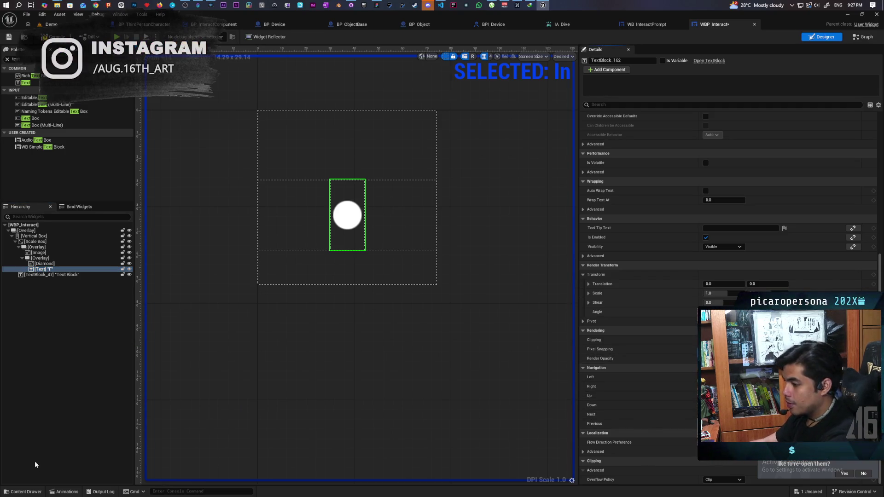
click(64, 492)
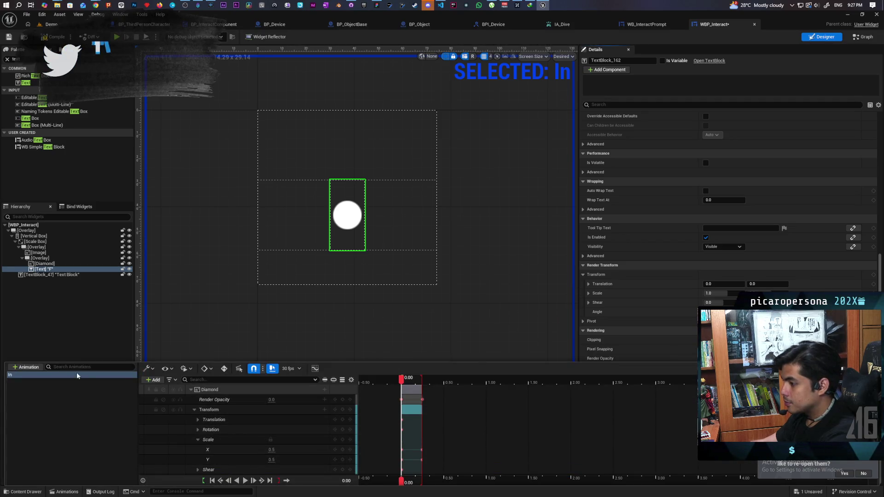
click(154, 380)
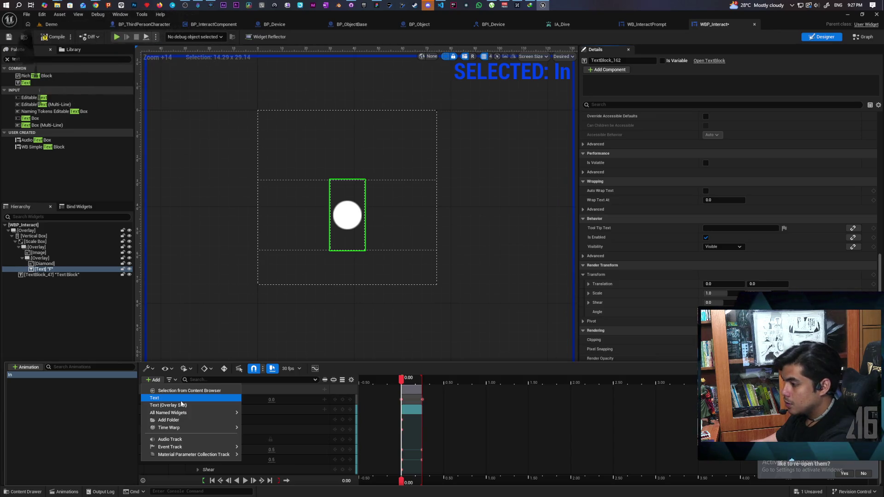
click(181, 402)
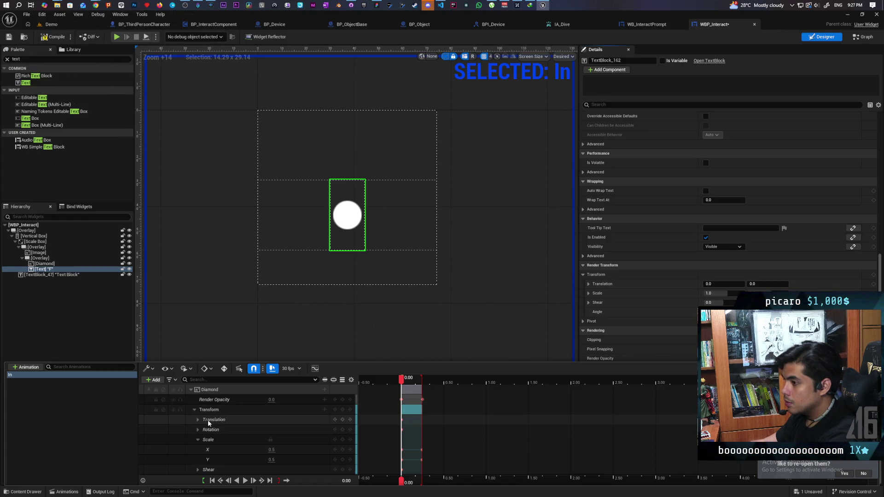
scroll(209, 423, down, 4)
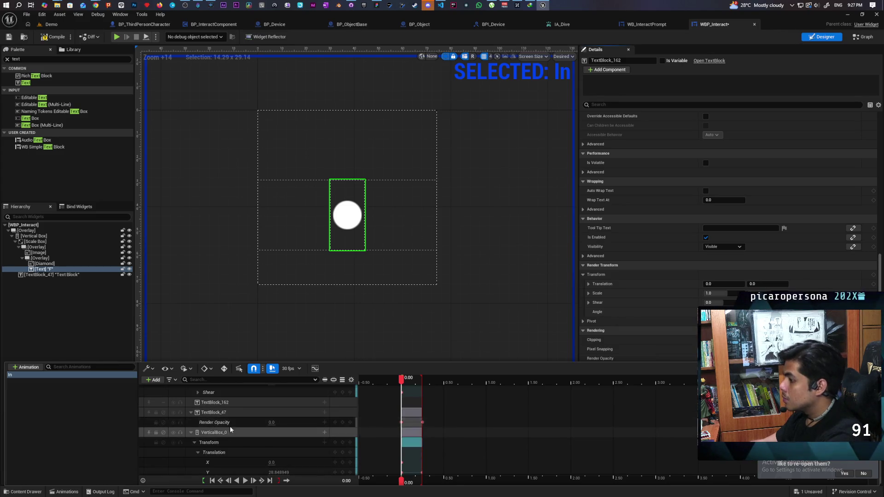
click(325, 403)
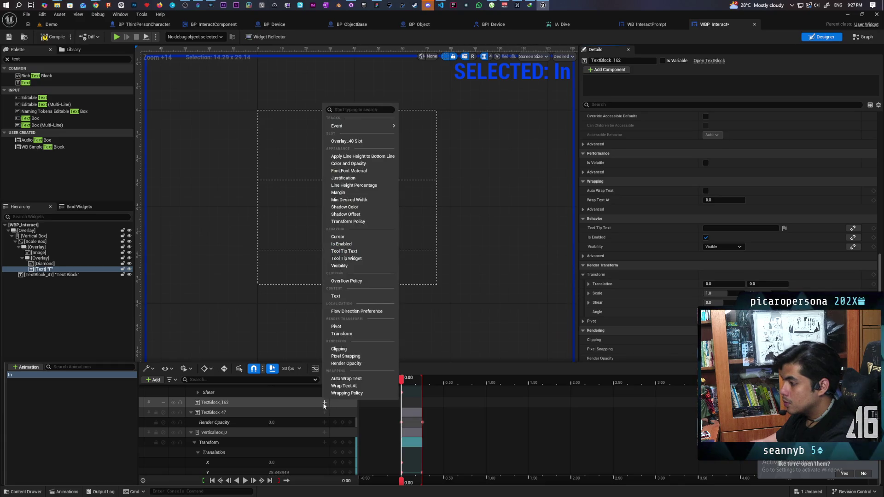
click(344, 364)
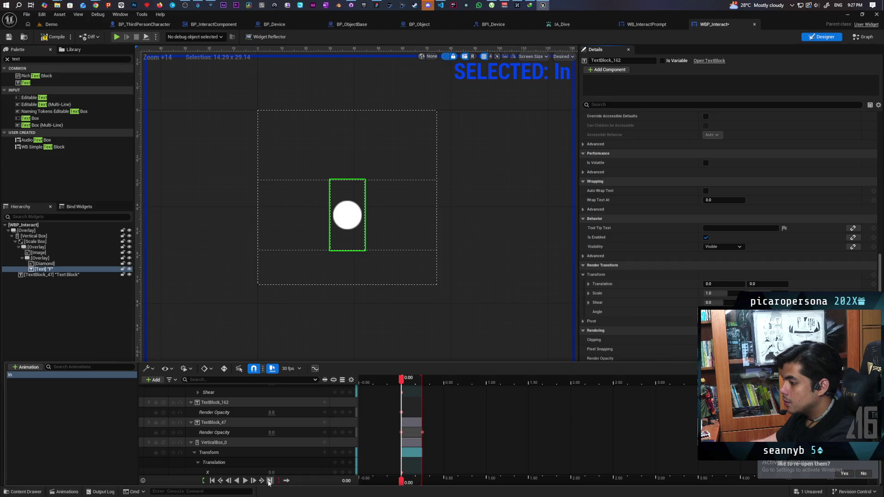
Key the F text's Render Opacity to 1 at 0.25 and play the animation
click(266, 481)
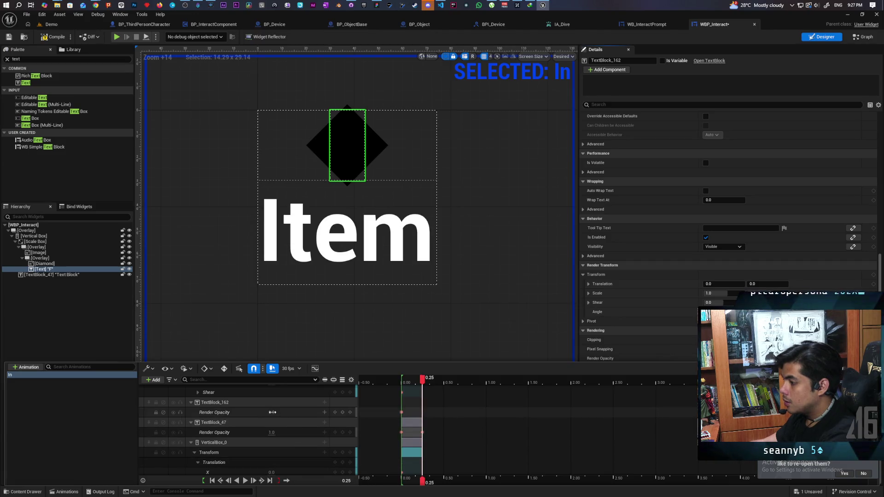
click(272, 412)
text(1)
key(Return)
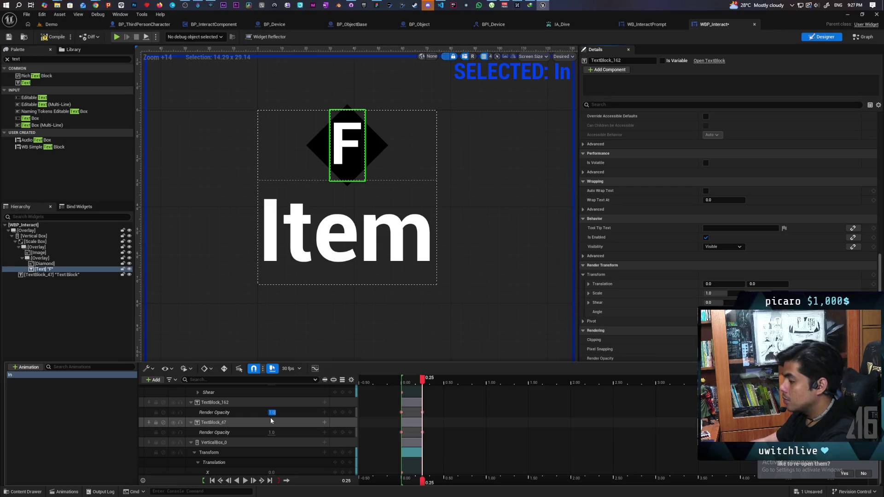
click(244, 481)
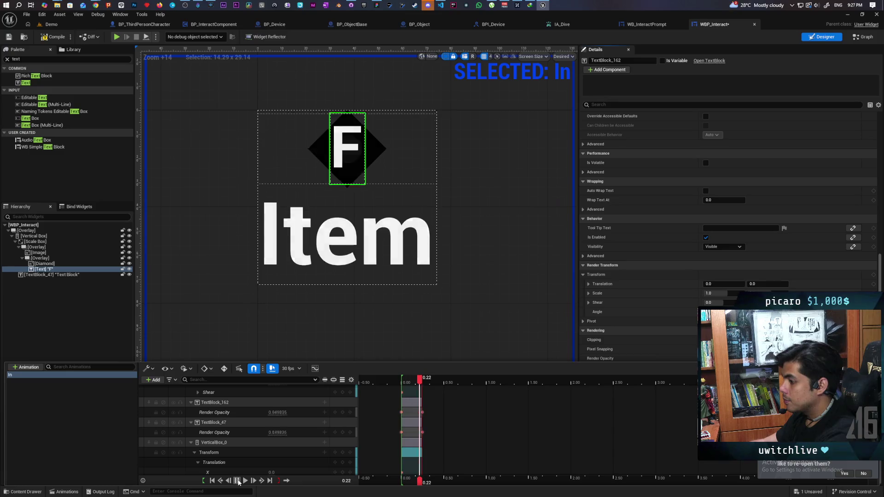
Compile the widget and start a multiplayer play session in the Demo level
click(64, 34)
click(51, 24)
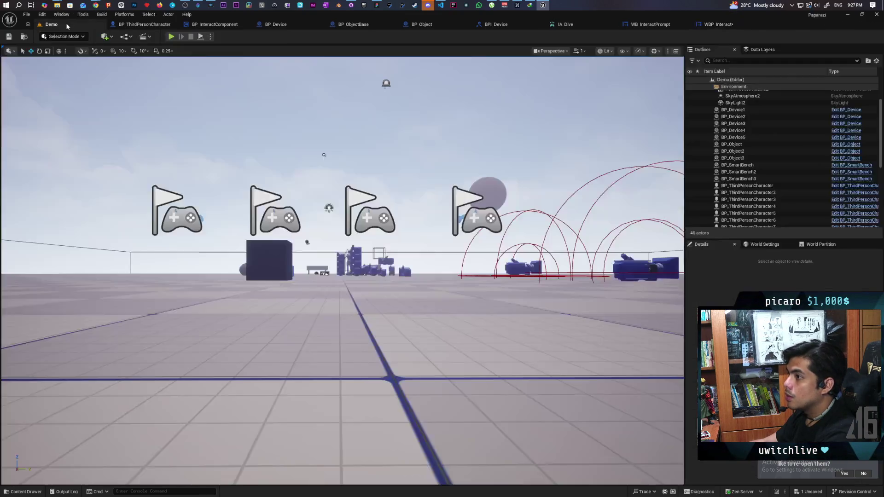
key(alt+p)
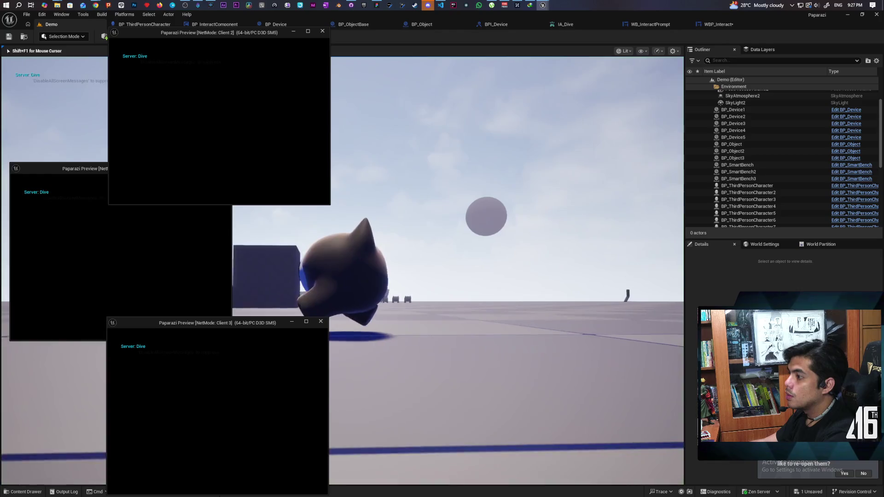
click(461, 276)
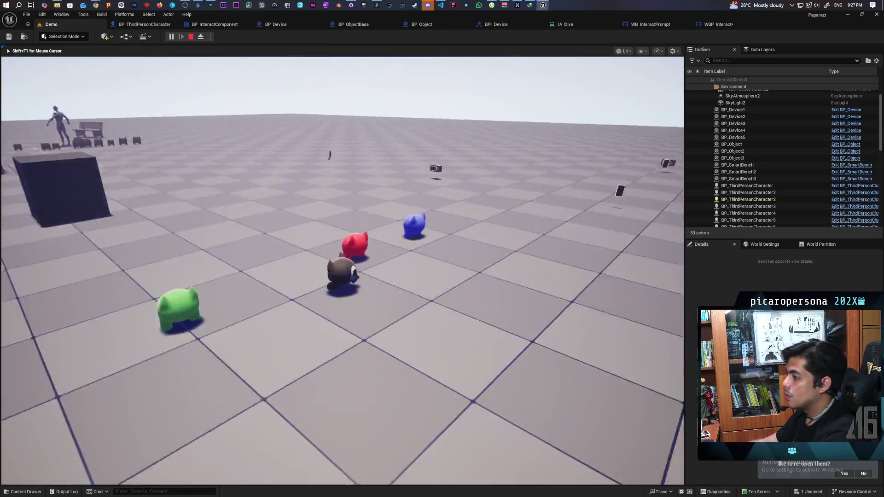
Walk the character up to the cubes to check the F Item prompt, then stop play
key(w)
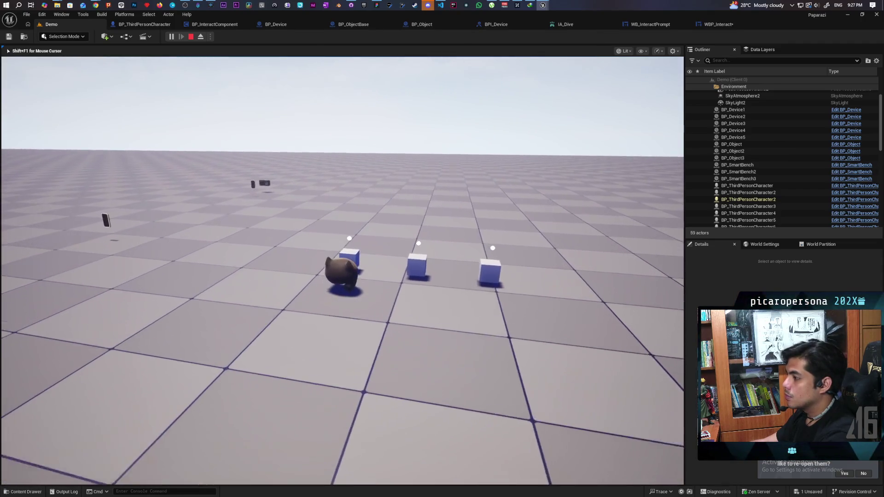
key(s)
key(w)
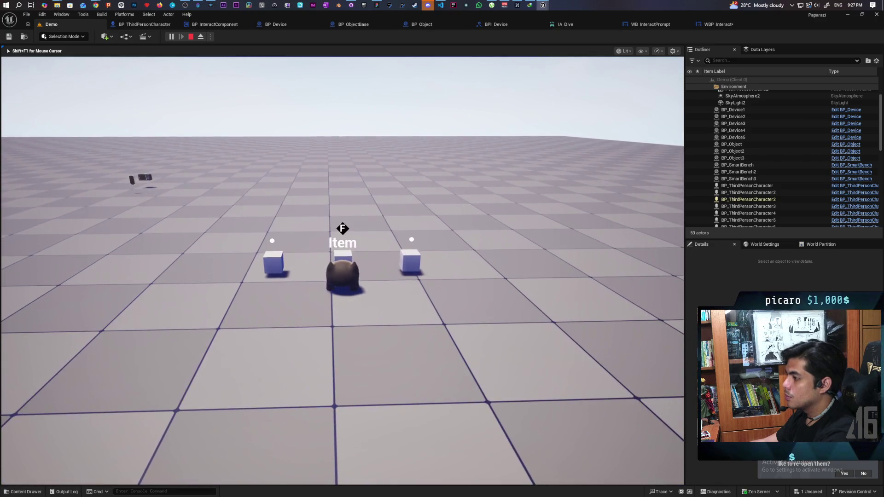
key(w)
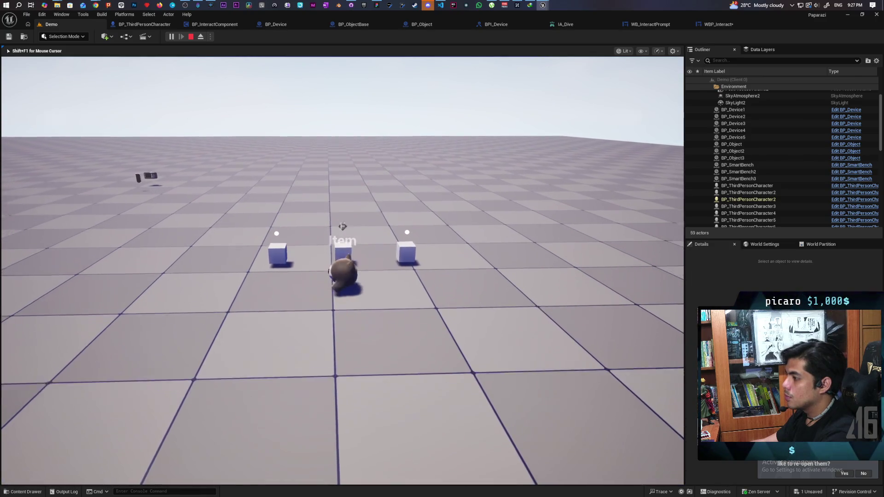
key(d)
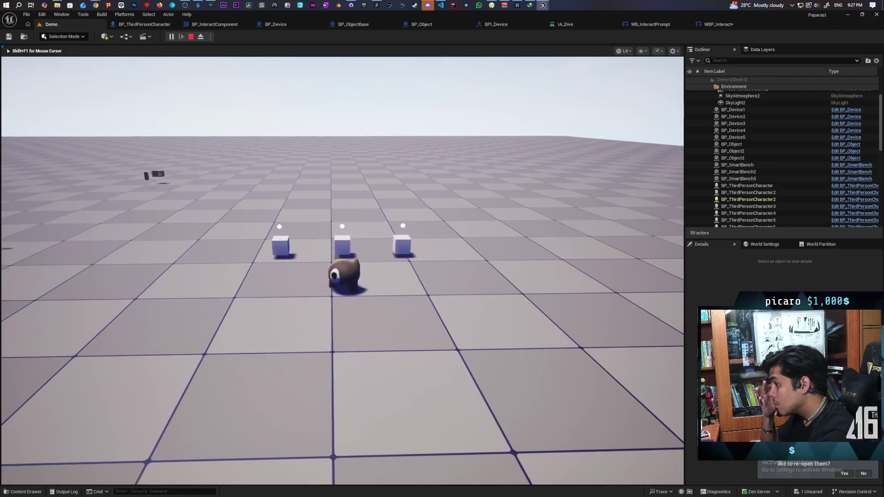
key(w)
key(s)
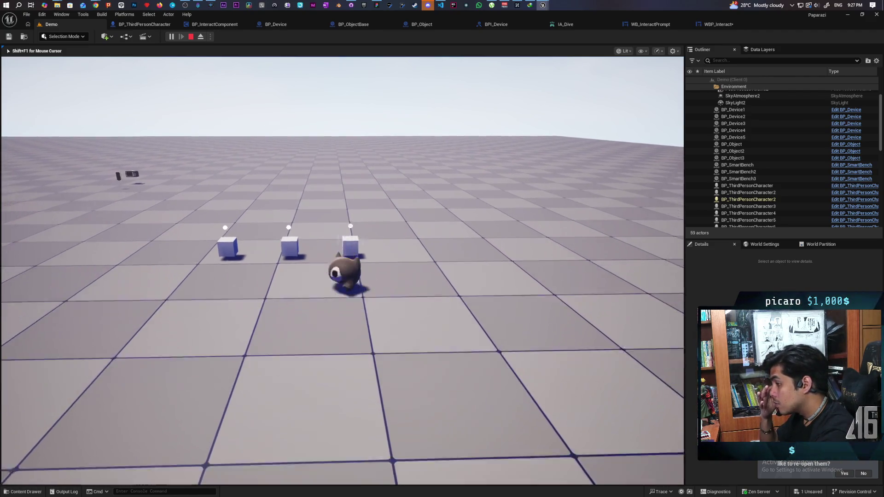
key(w)
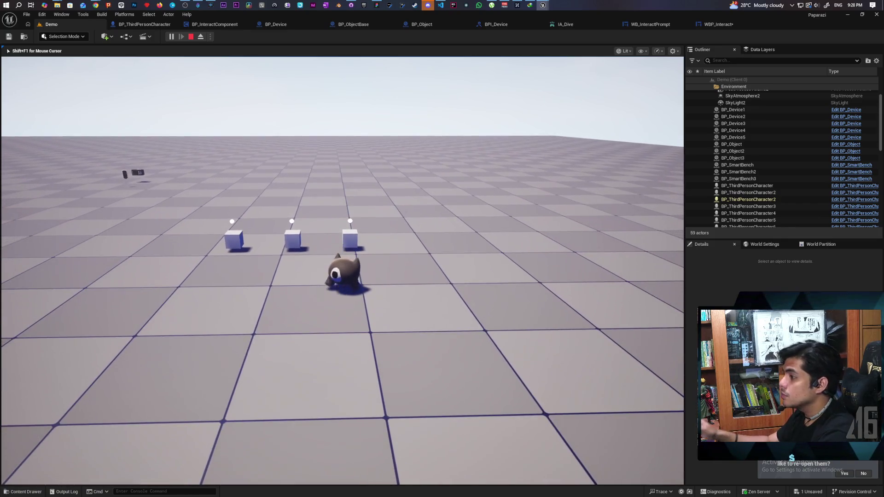
key(Escape)
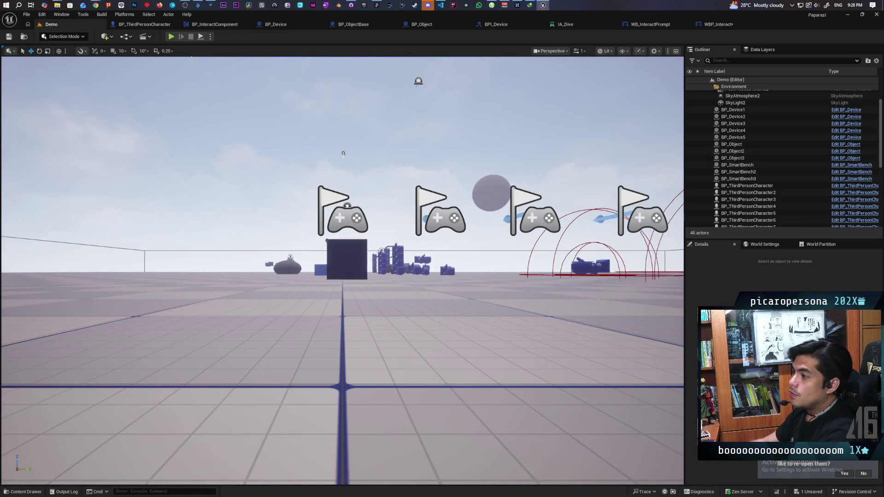
click(139, 25)
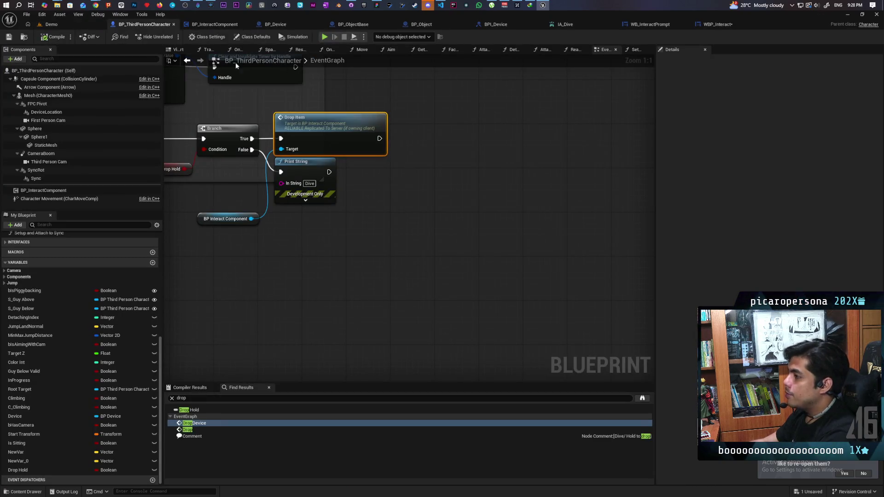
Set the Diamond image's Draw As to Rounded Box, keeping its 45° rotation
click(710, 26)
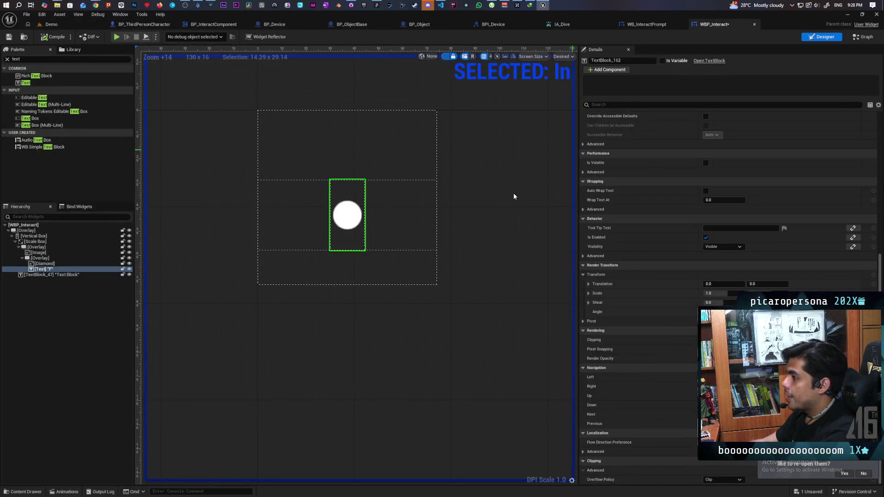
click(44, 264)
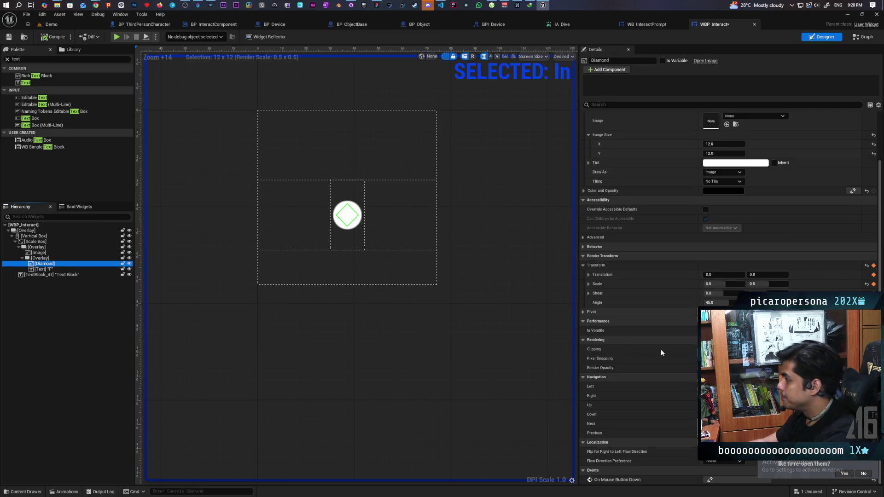
click(725, 303)
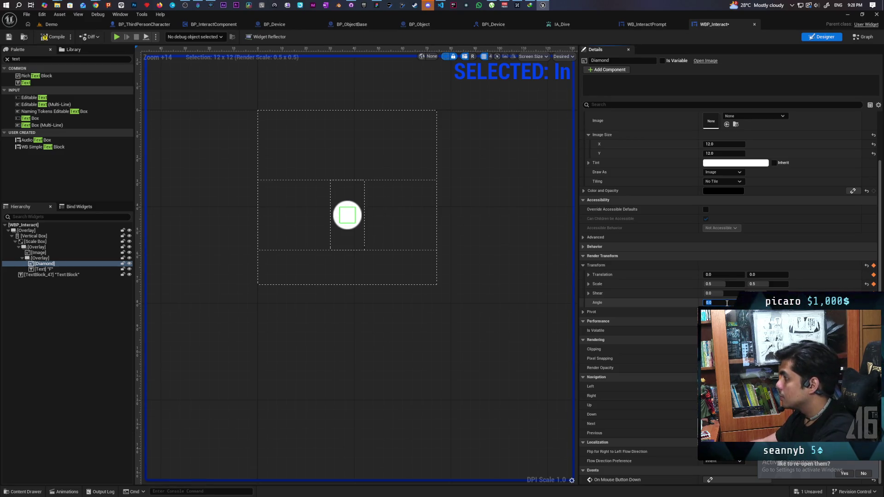
click(589, 163)
click(589, 162)
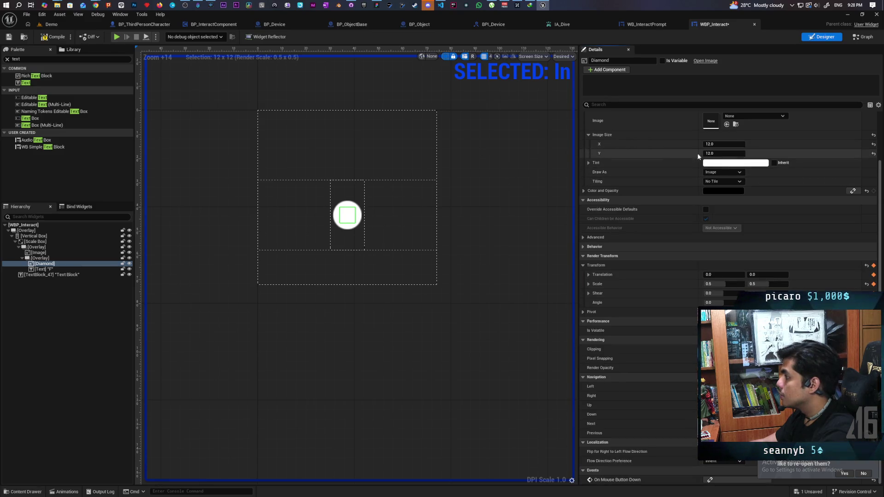
click(726, 173)
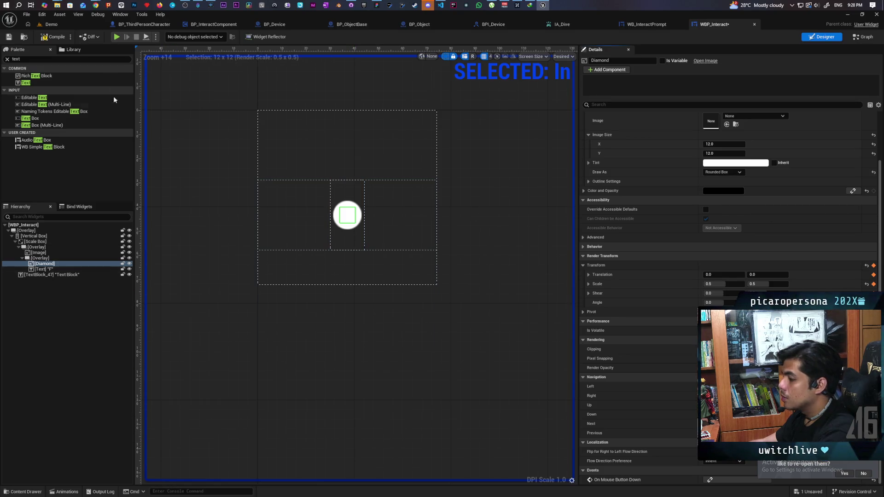
Scrub through the In animation to preview the rounded diamond fading in
click(67, 491)
click(407, 385)
mouse_move(406, 385)
mouse_down()
mouse_move(428, 388)
mouse_move(400, 389)
mouse_move(421, 393)
mouse_up()
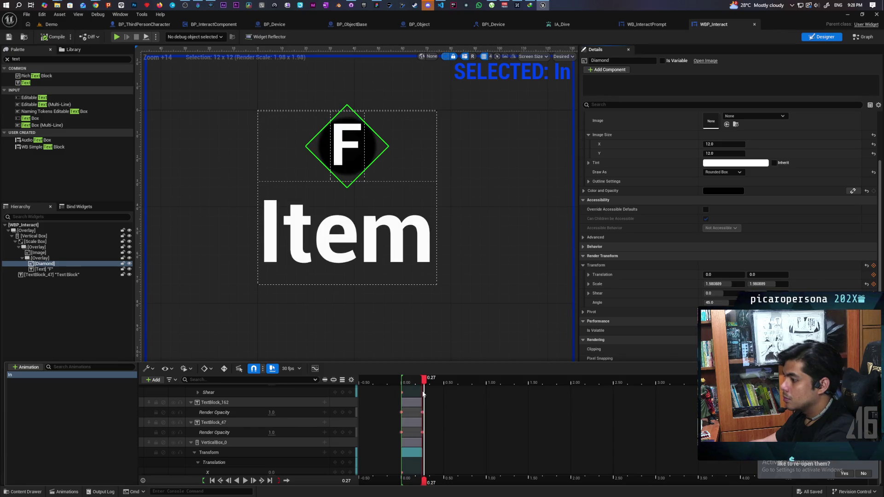
drag(422, 392, 402, 394)
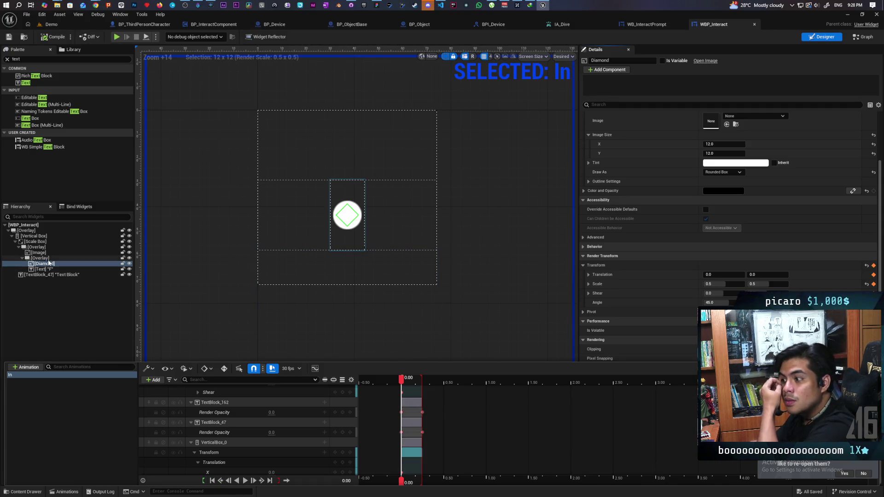
click(43, 263)
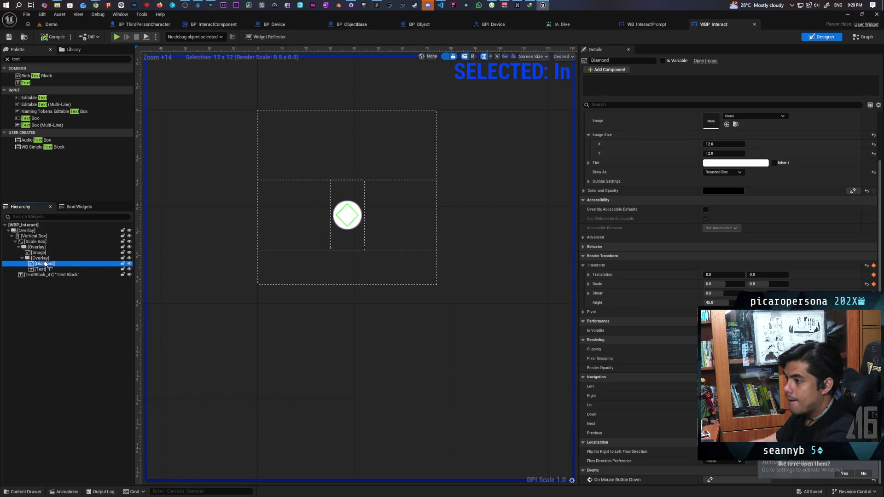
click(45, 254)
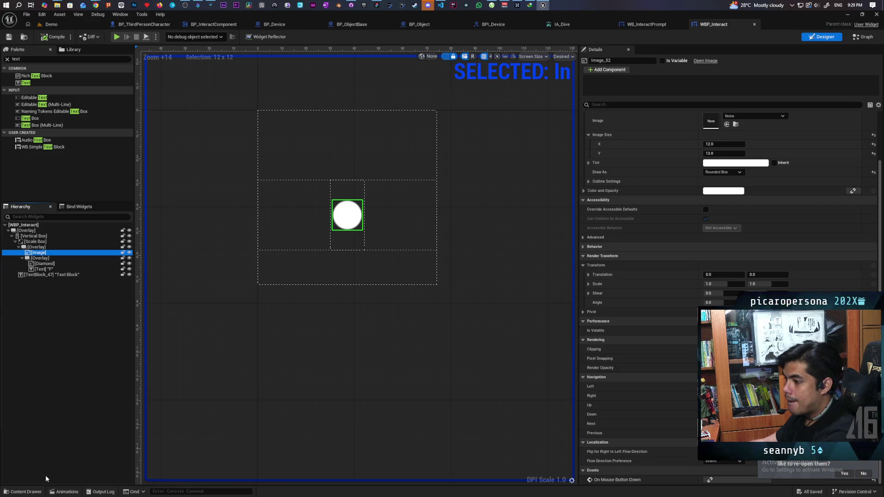
Add Image_52 to the In animation with a Transform track showing its Scale channels
click(63, 492)
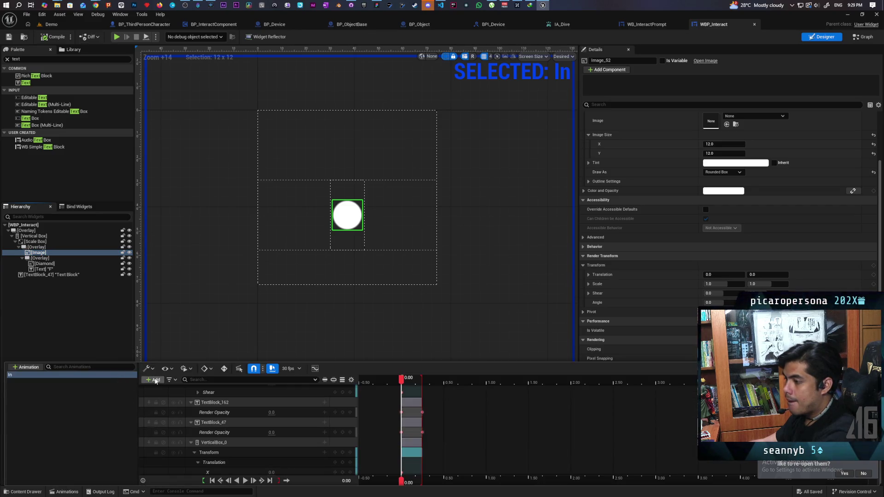
click(153, 380)
click(189, 399)
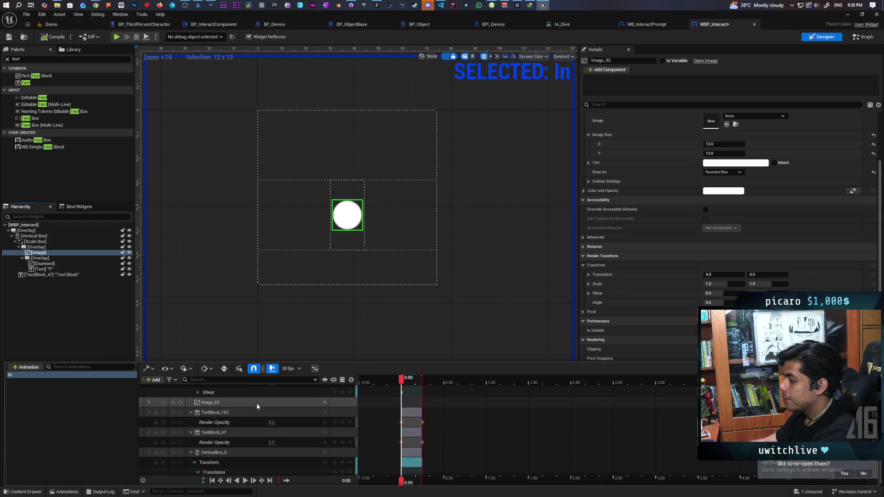
click(324, 403)
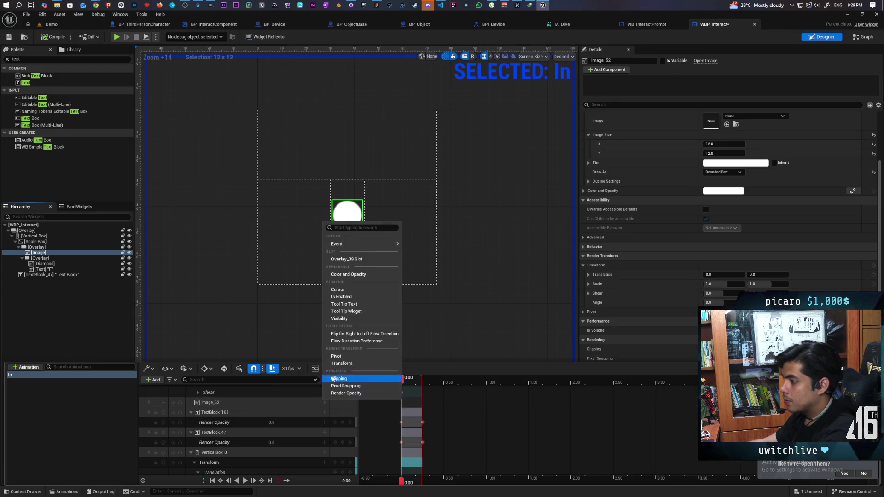
click(352, 363)
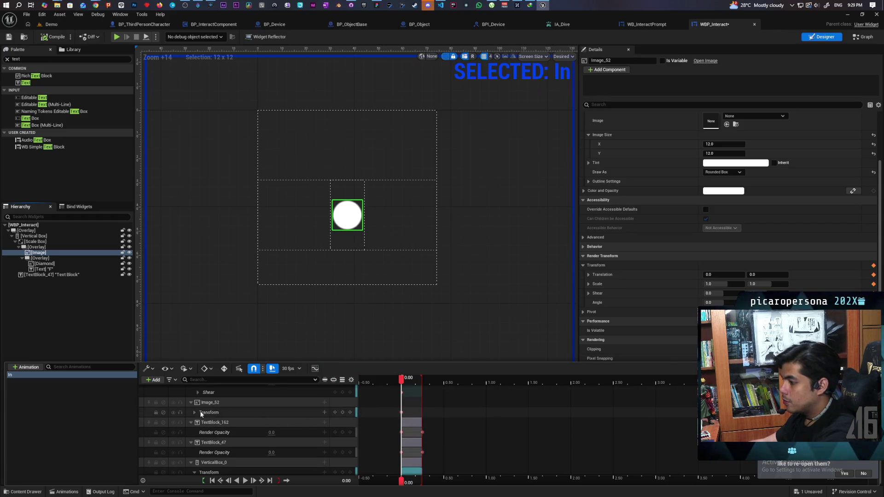
click(195, 412)
click(197, 443)
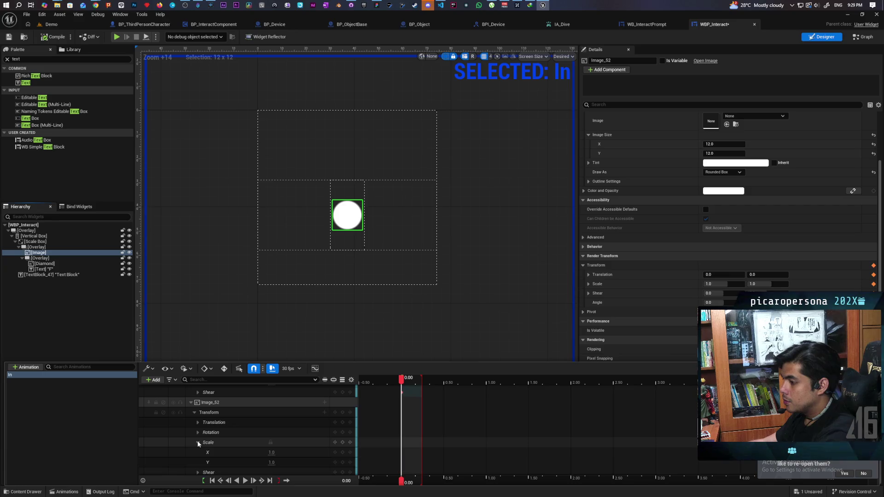
Key the circle's Scale X and Y to 2.0 at 0.25 and preview the growth
click(343, 462)
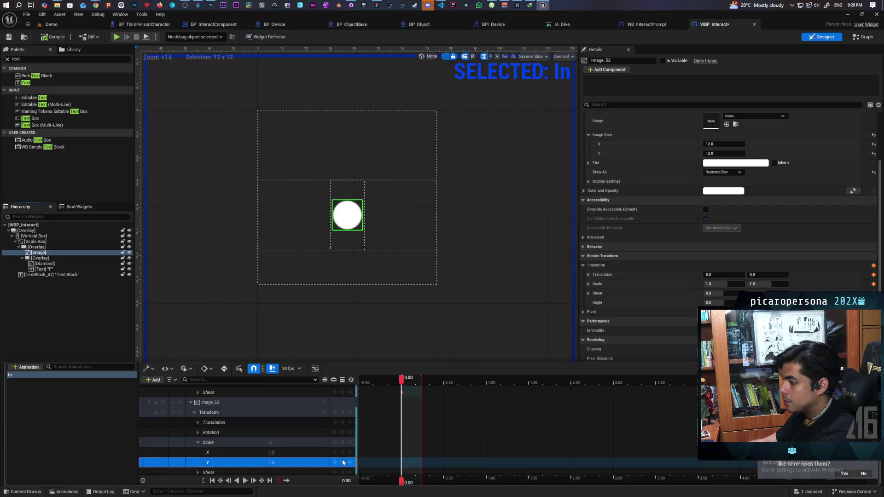
click(271, 480)
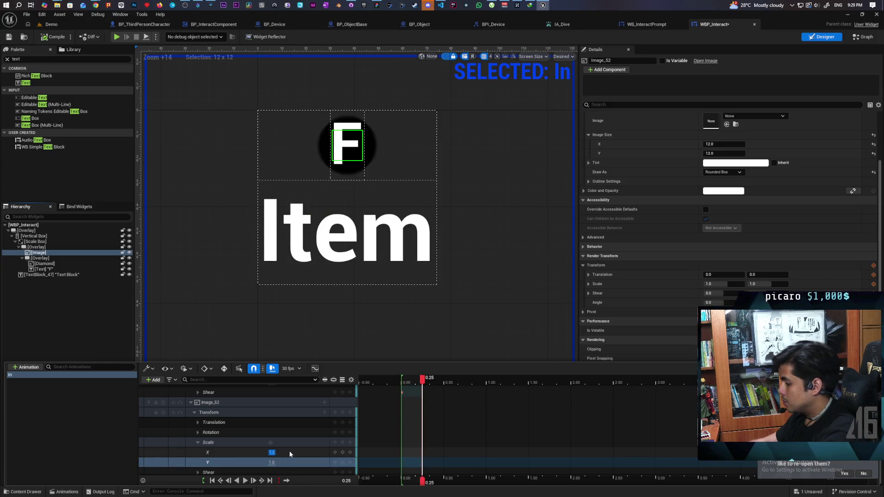
text(2)
key(Return)
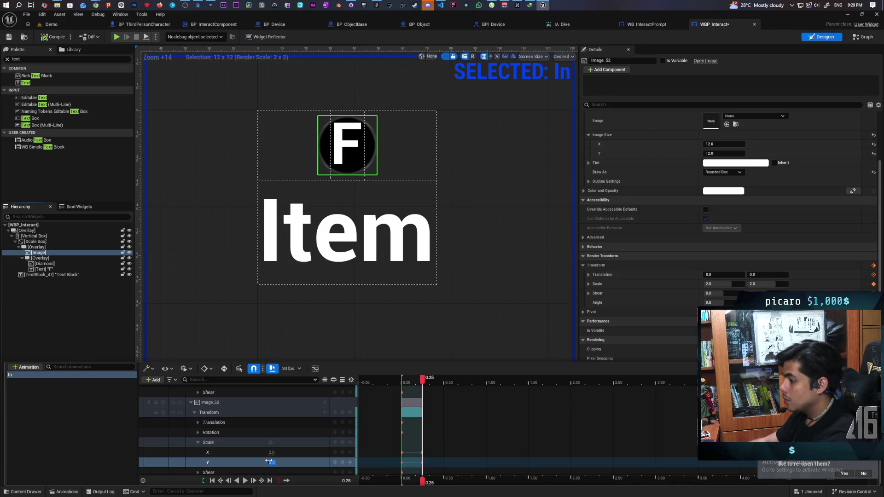
key(Return)
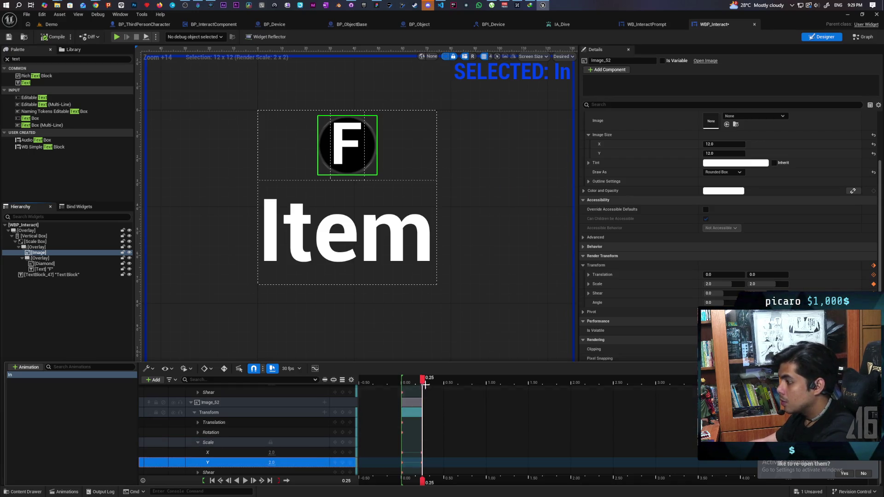
mouse_move(423, 380)
mouse_down()
mouse_move(410, 380)
mouse_move(430, 387)
mouse_up()
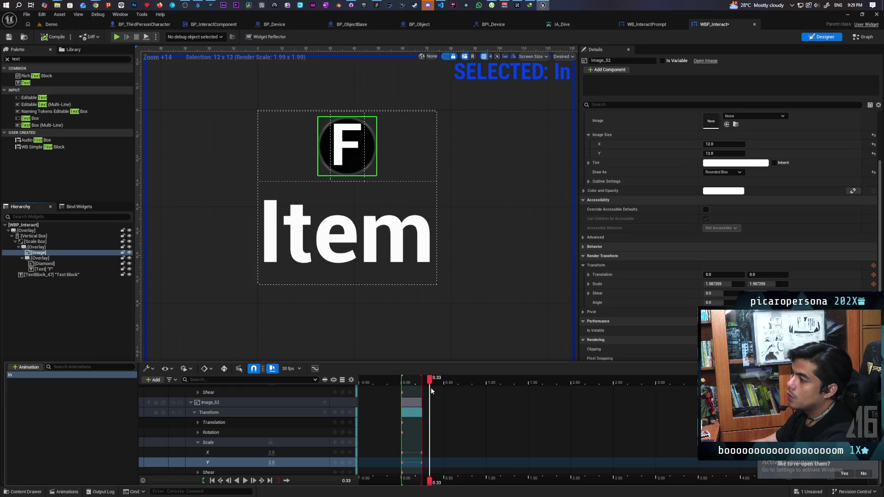
drag(431, 388, 421, 392)
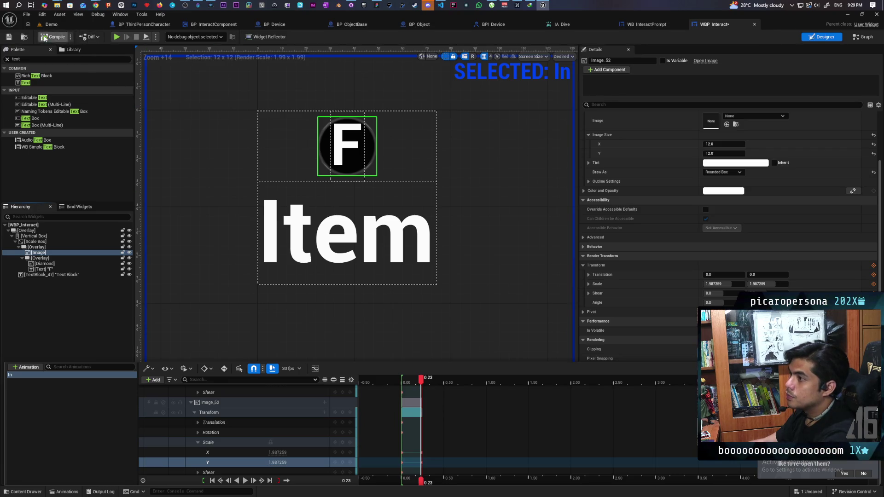
Start a multiplayer play session from the Demo level
click(51, 24)
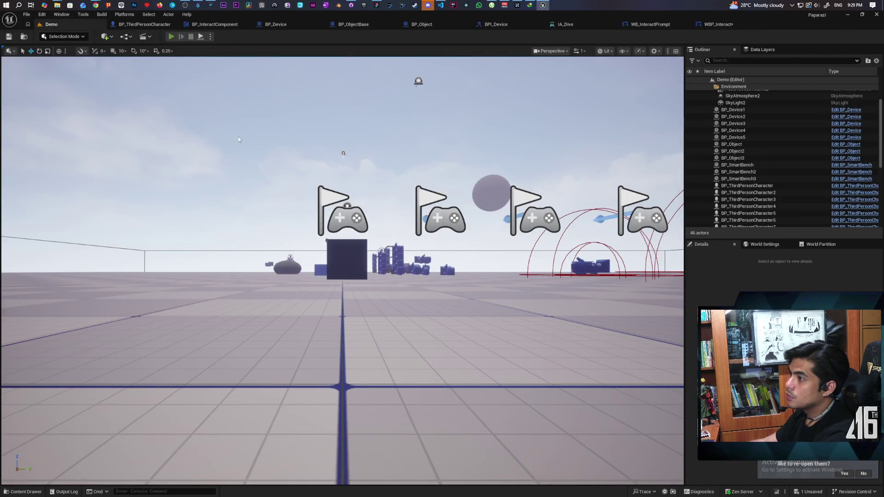
key(alt+p)
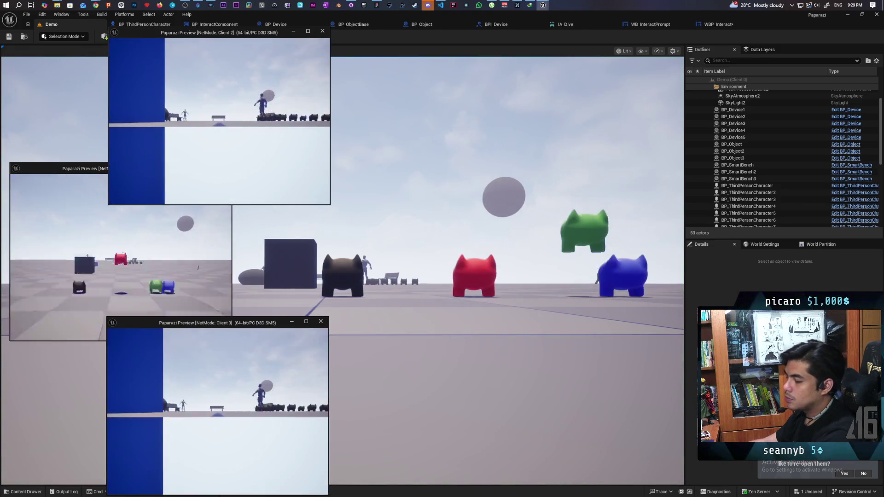
key(alt+Tab)
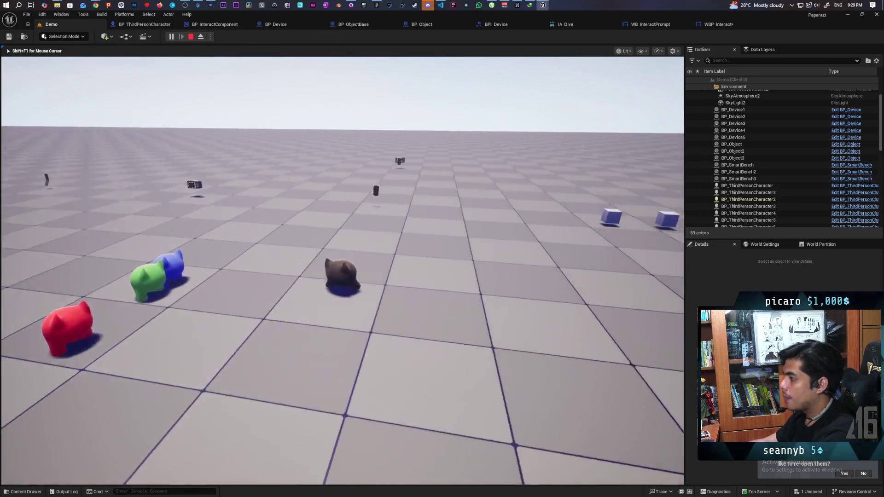
Walk the character up to the cubes to check the F Item prompt, then stop playing
key(s)
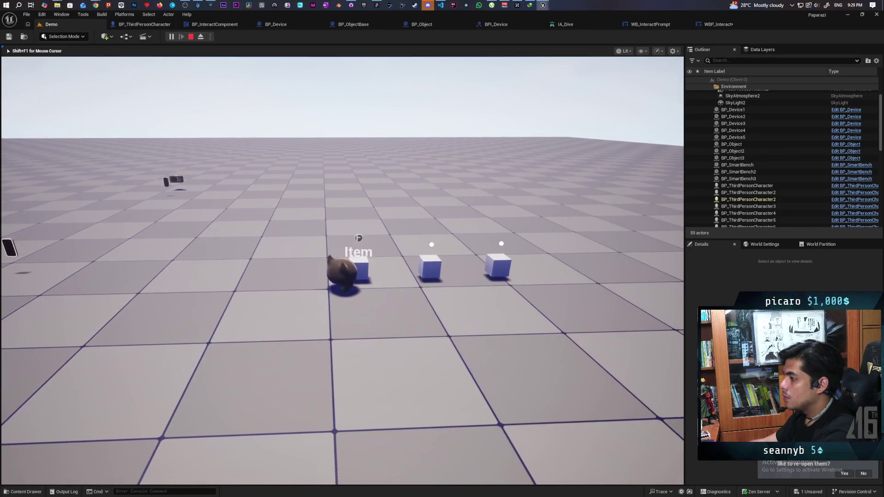
key(w)
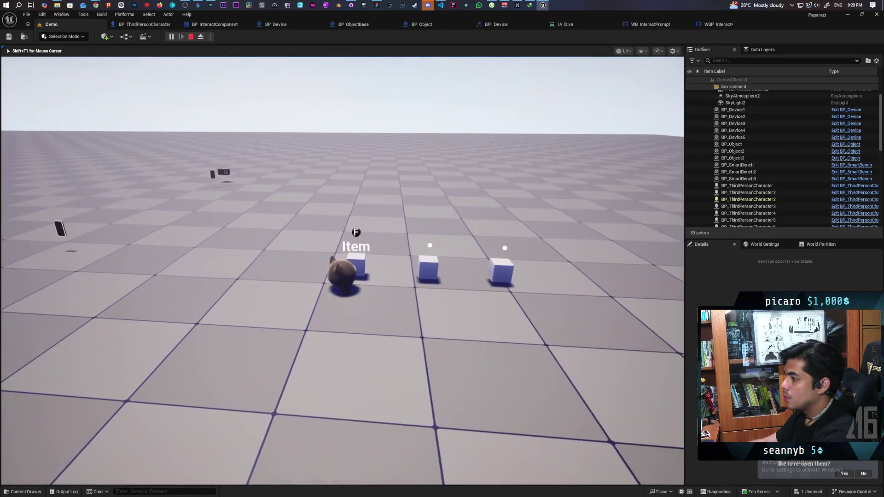
key(w)
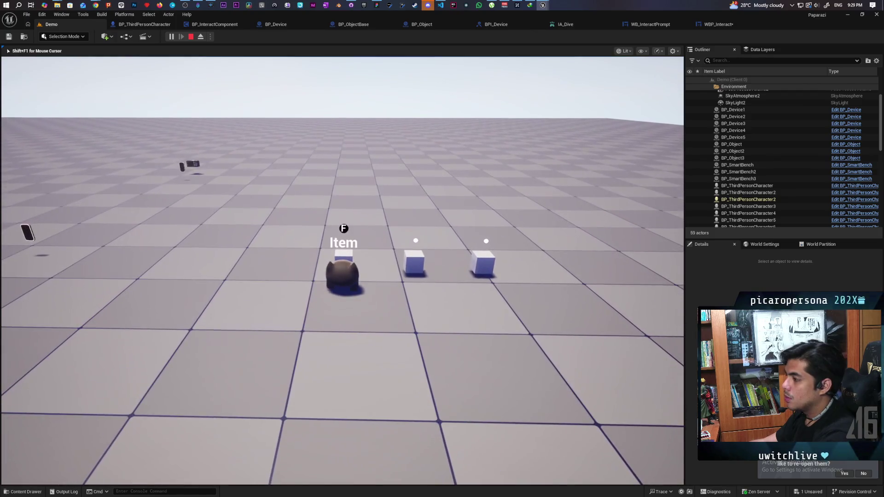
key(w)
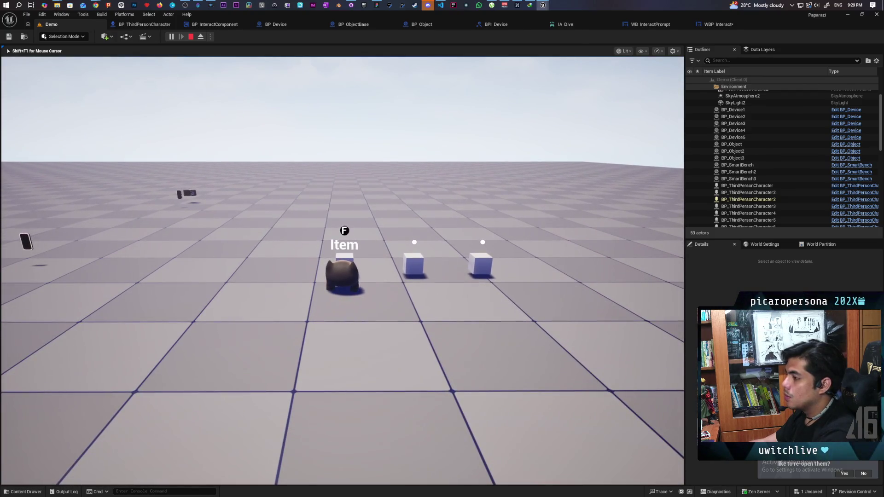
key(Escape)
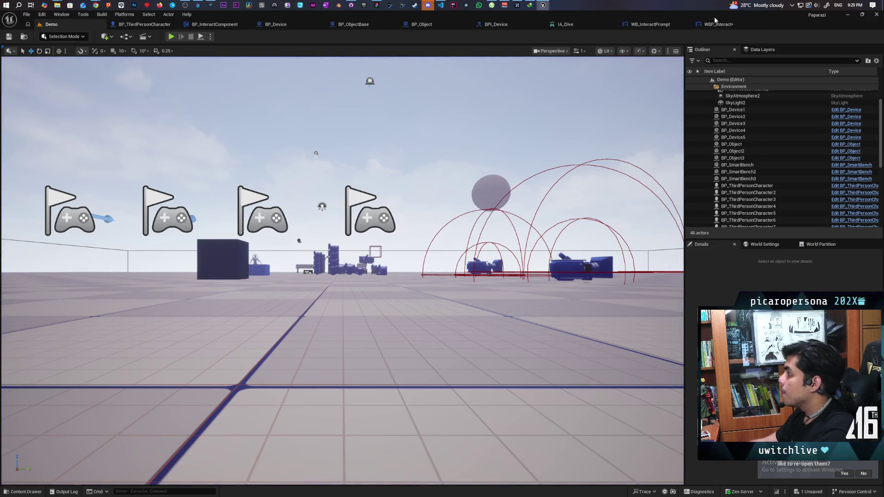
click(714, 24)
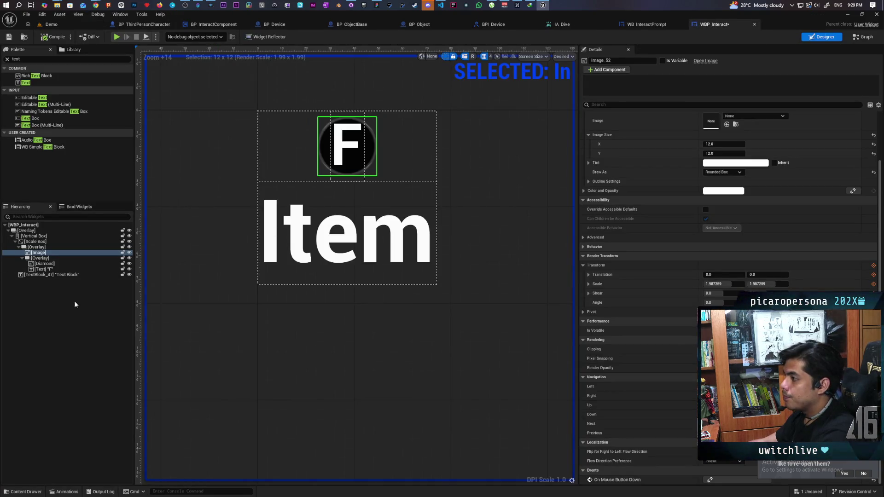
Select the Diamond element in WBP_Interact's hierarchy
click(17, 492)
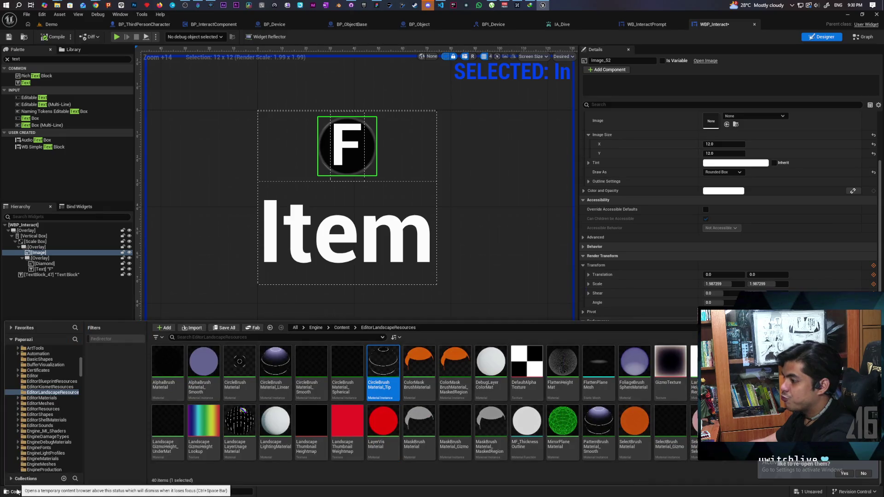
click(19, 492)
click(68, 491)
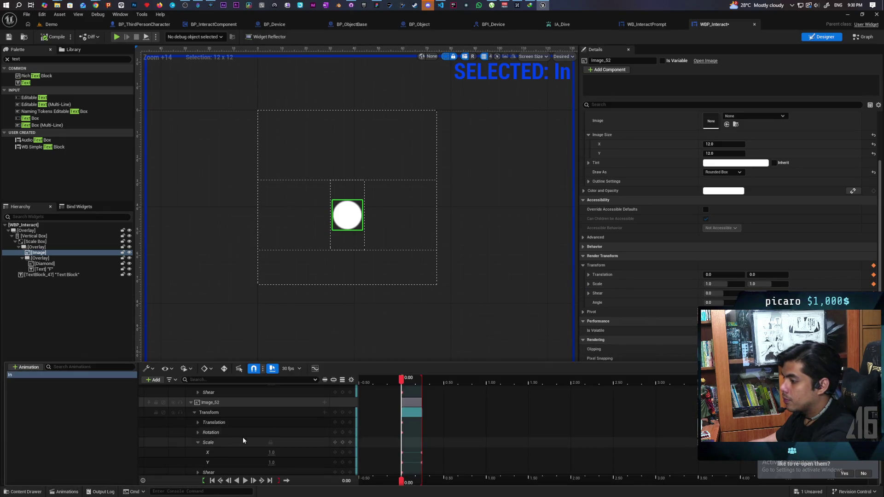
scroll(213, 418, up, 3)
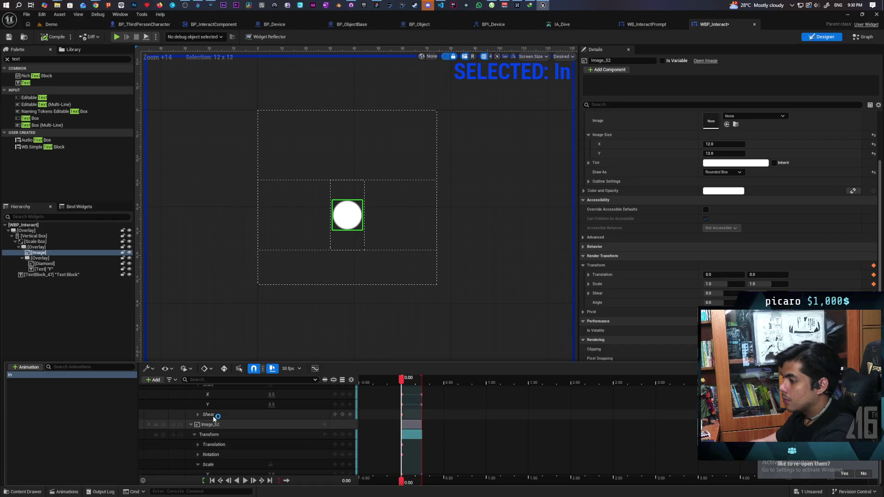
drag(39, 253, 44, 266)
click(44, 264)
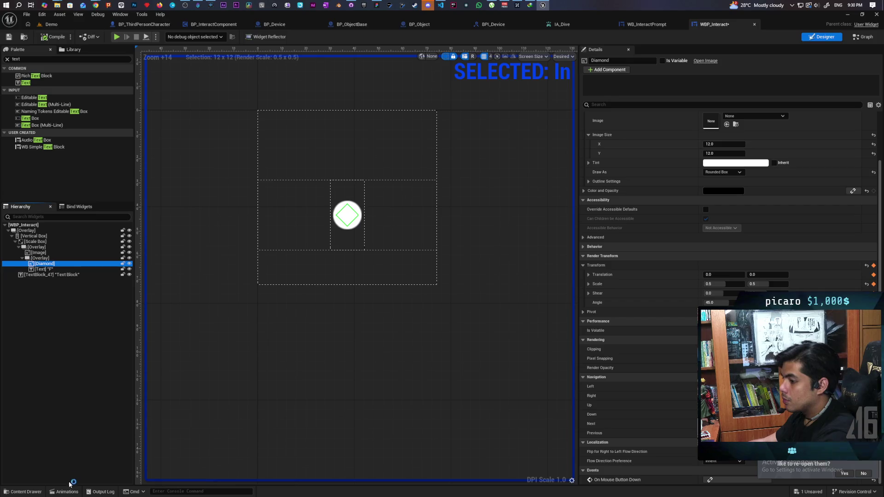
Key the Diamond's scale to 3.0 at 0.25 in the In animation and save WBP_Interact
click(67, 491)
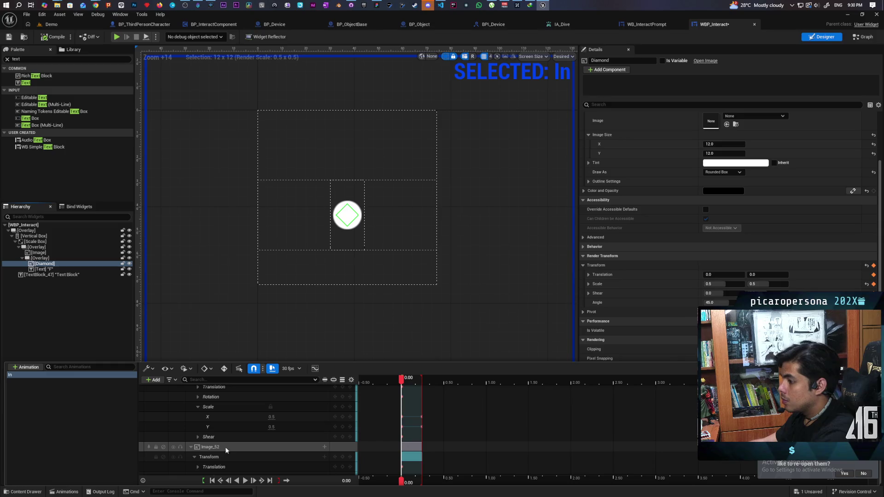
scroll(231, 444, up, 3)
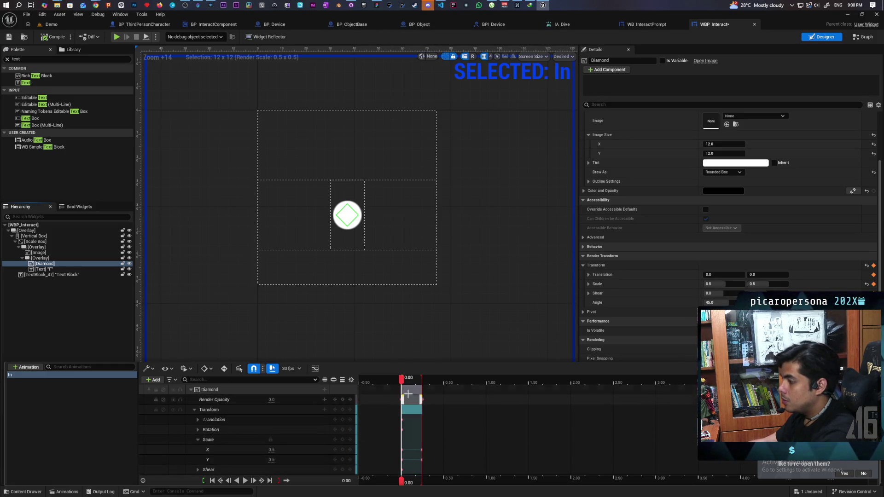
click(270, 481)
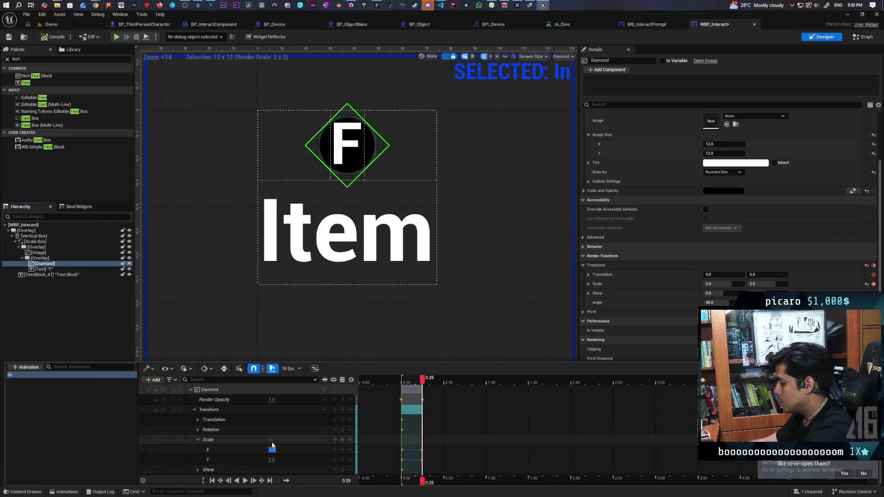
text(3)
key(Return)
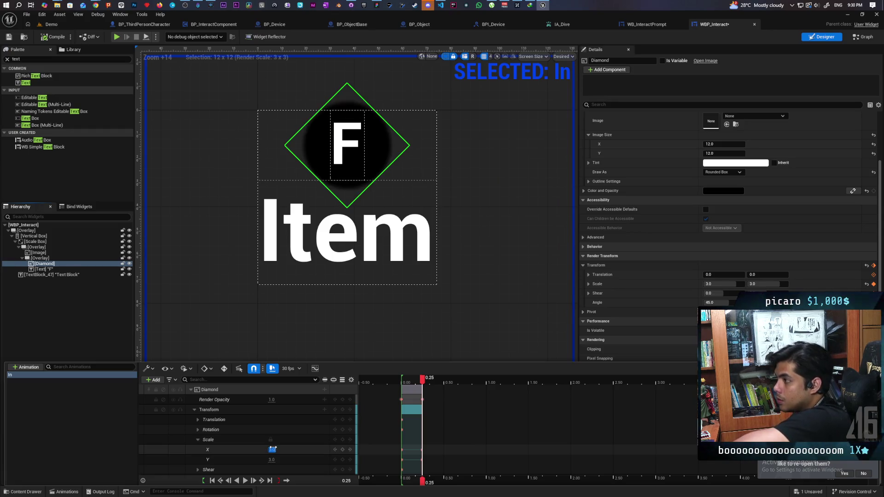
click(292, 460)
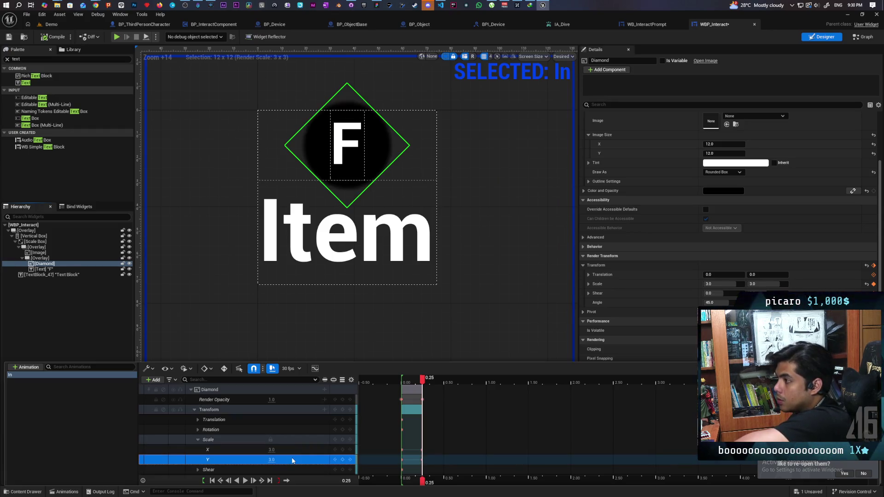
click(9, 37)
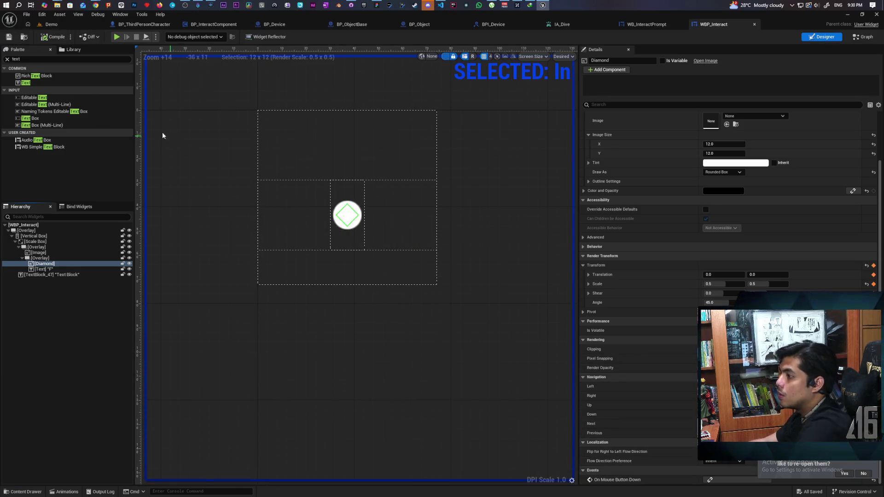
click(55, 24)
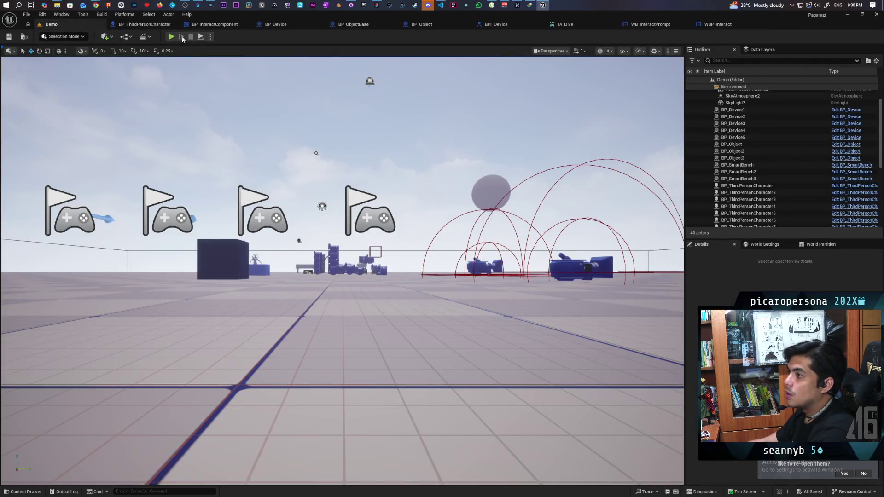
Start multiplayer PIE and walk the character up beside the first cube
key(alt+p)
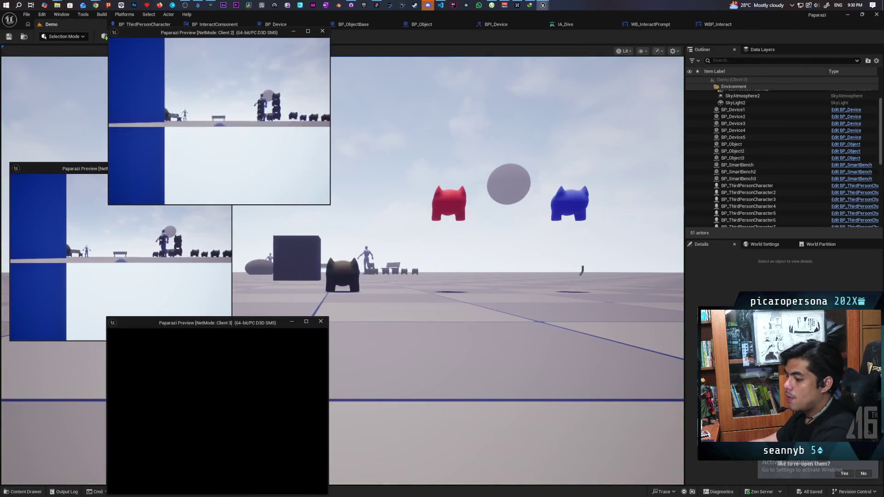
key(alt+Tab)
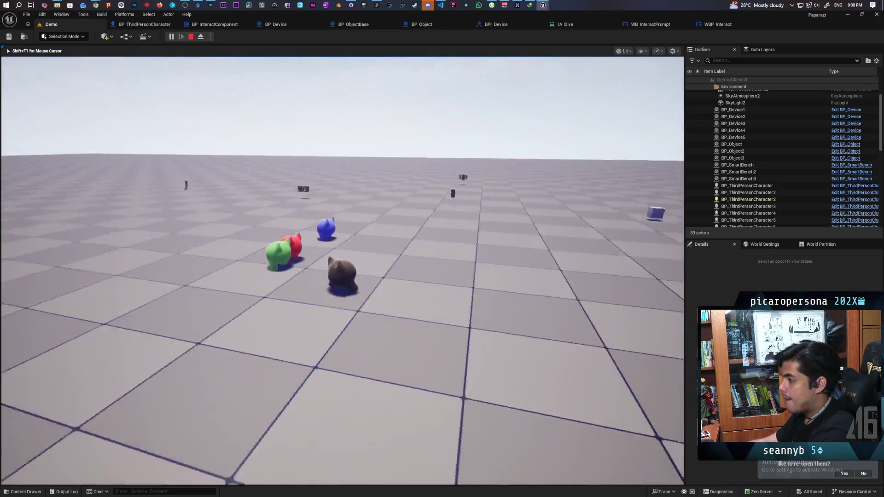
key(w)
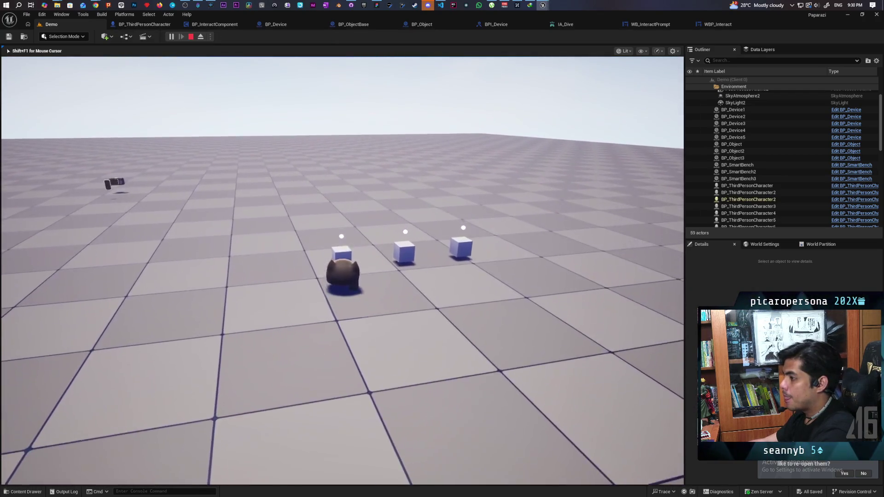
key(s)
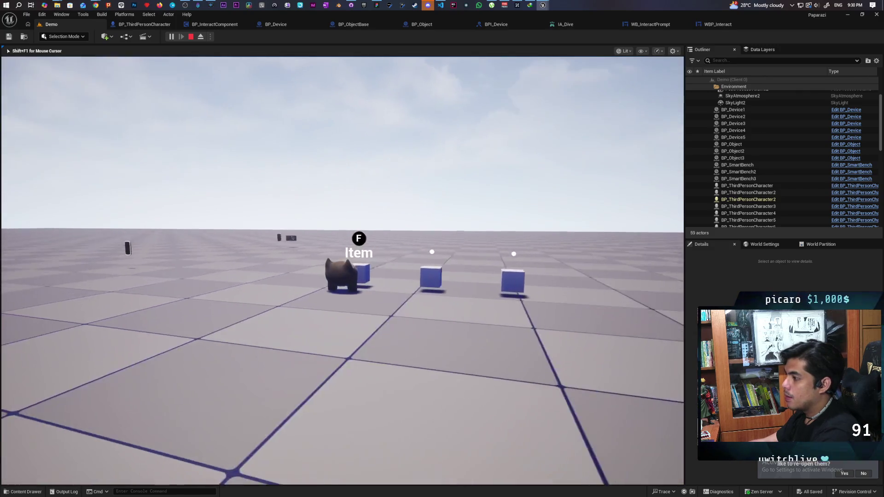
key(a)
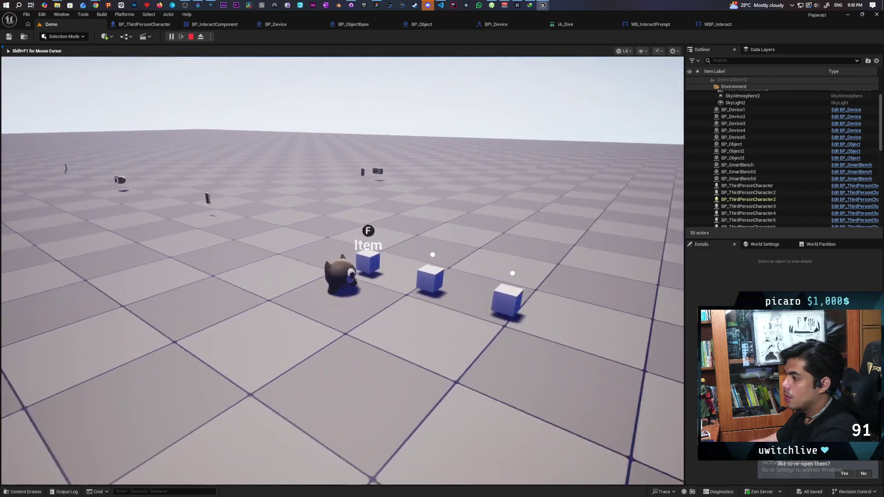
key(w)
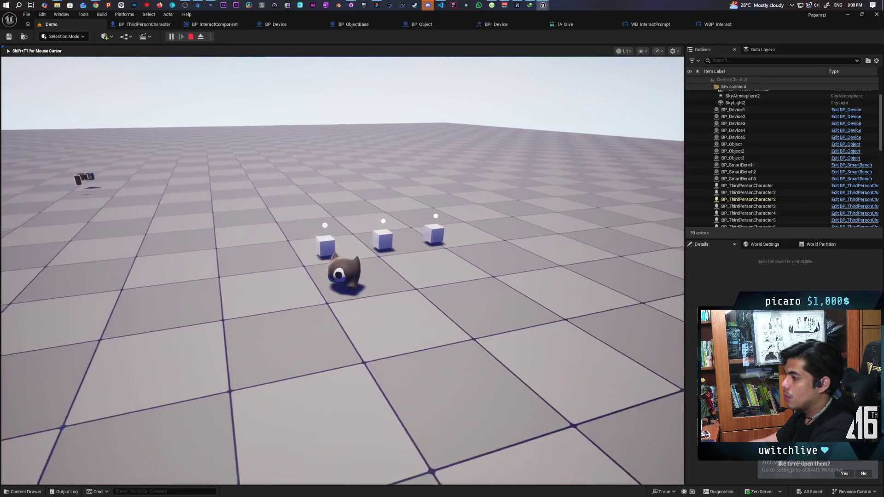
key(w)
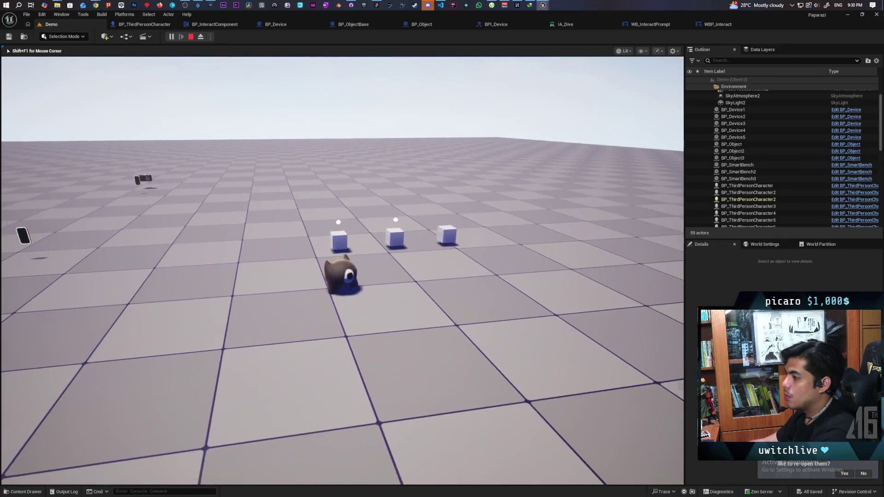
Pick up the nearest cube with F, drop it, and walk back toward the cubes
key(f)
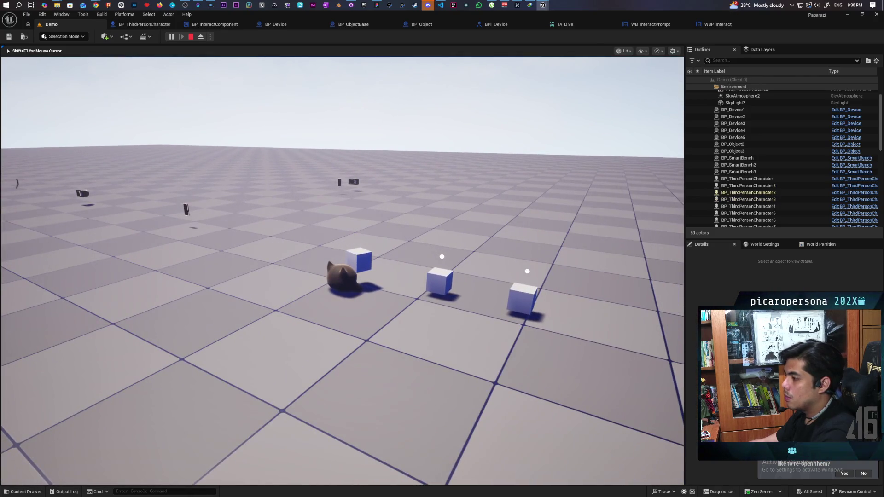
key(f)
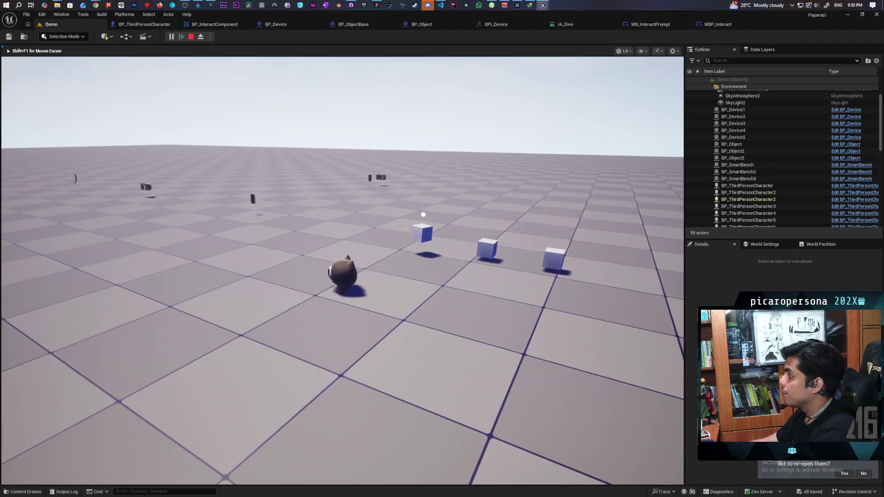
key(w)
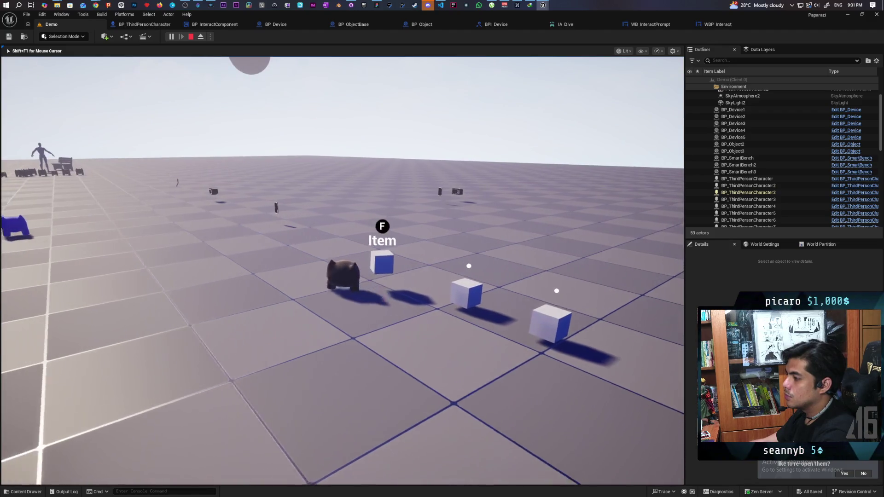
Shrink the editor to reveal the other clients and walk a client toward a cube
double_click(773, 23)
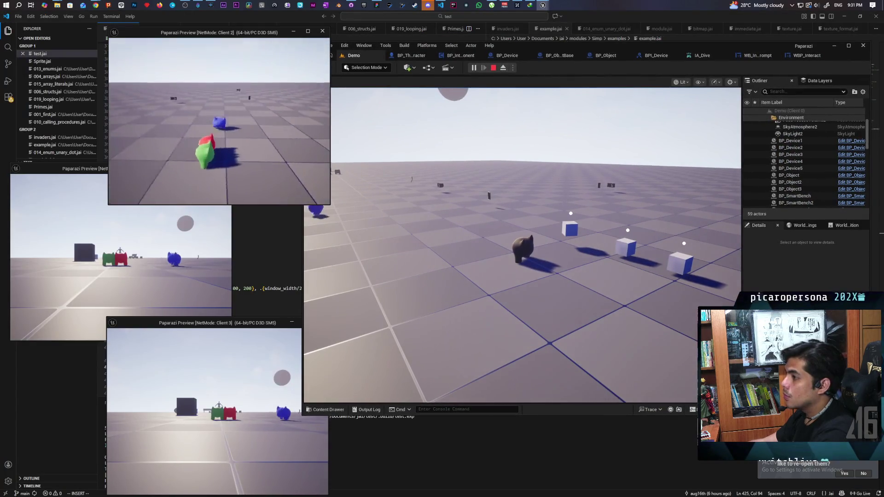
key(w)
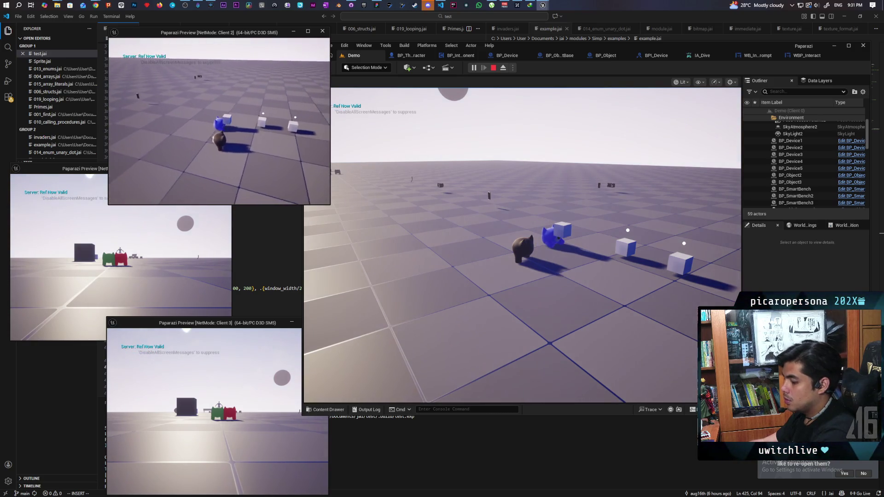
key(w)
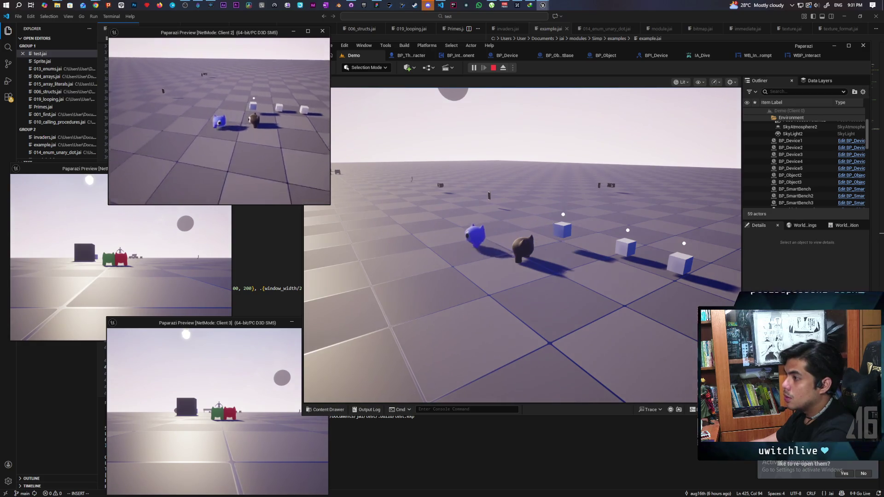
key(w)
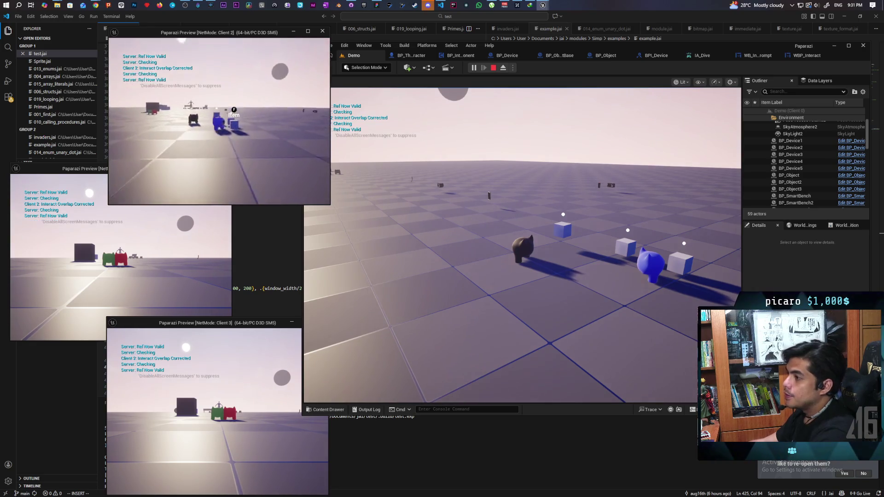
key(w)
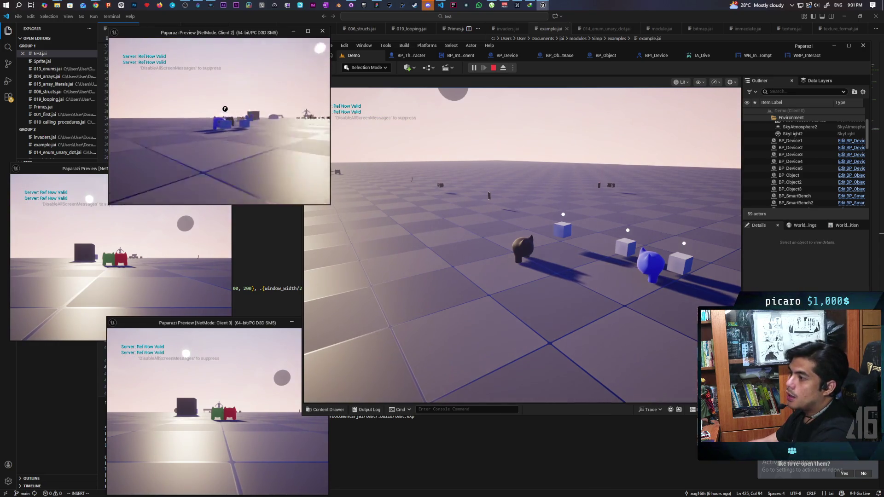
key(f)
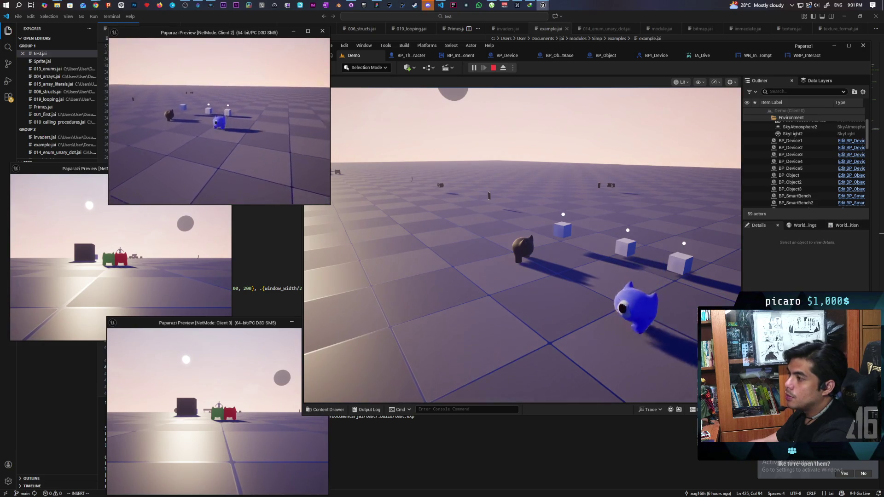
key(w)
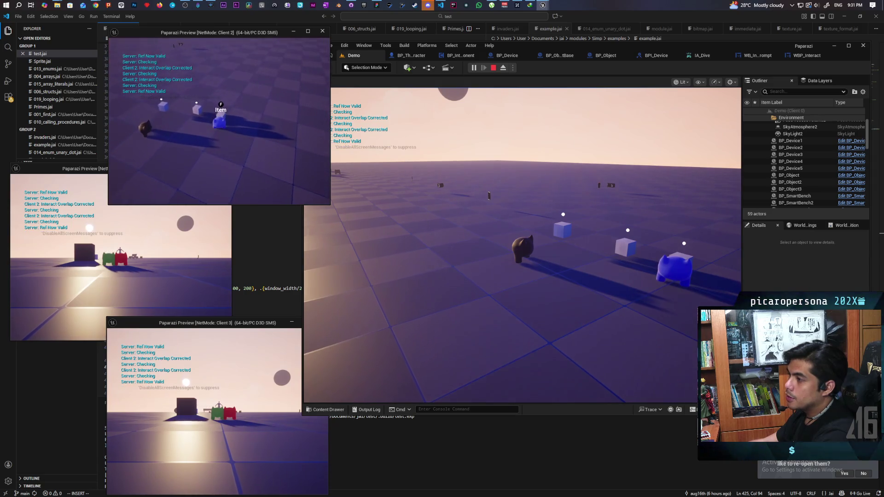
Move the client between the three cubes, checking the F Item prompt at each
key(s)
key(d)
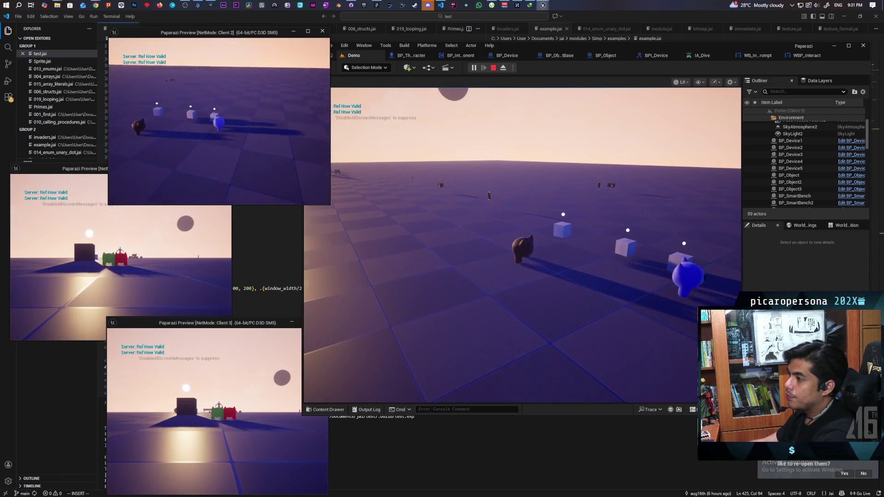
key(d)
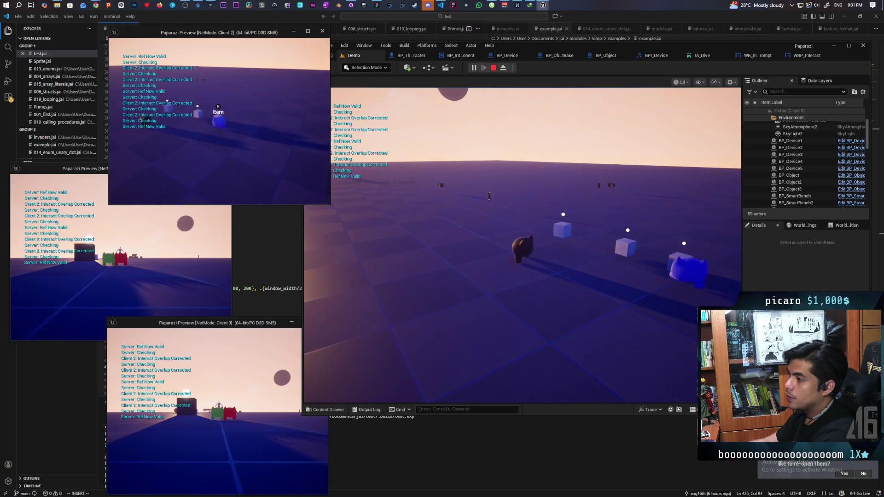
key(a)
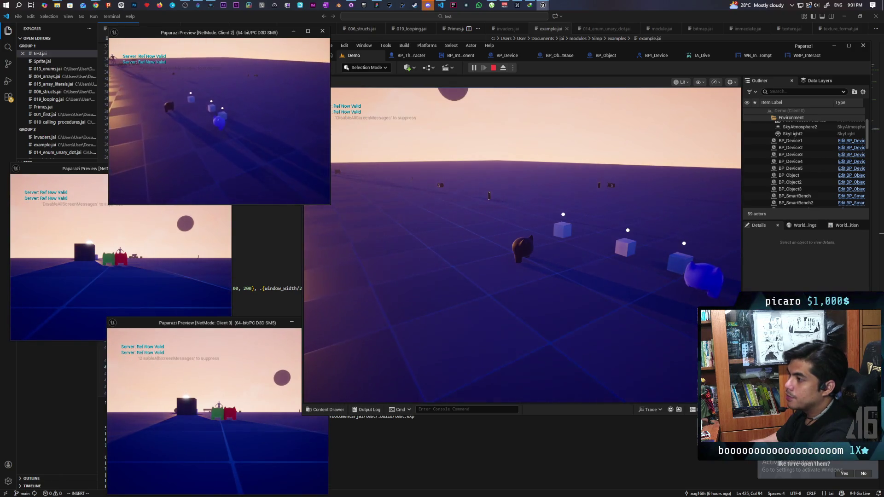
key(a)
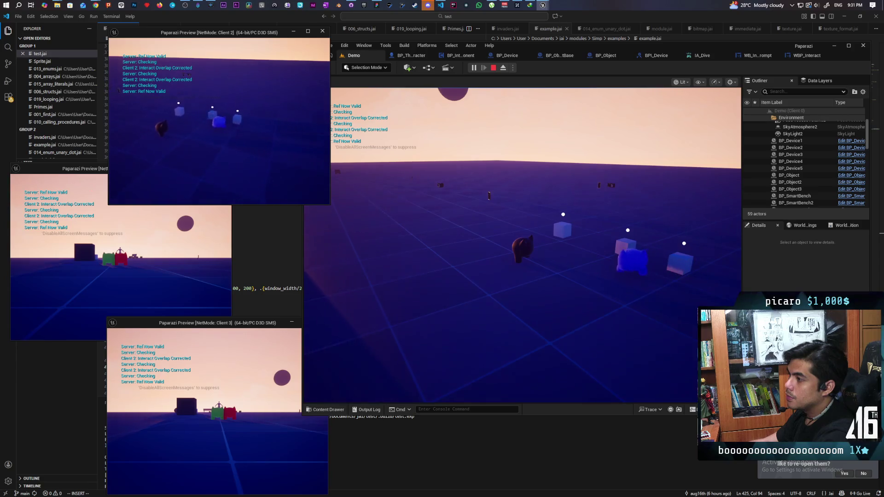
key(d)
key(a)
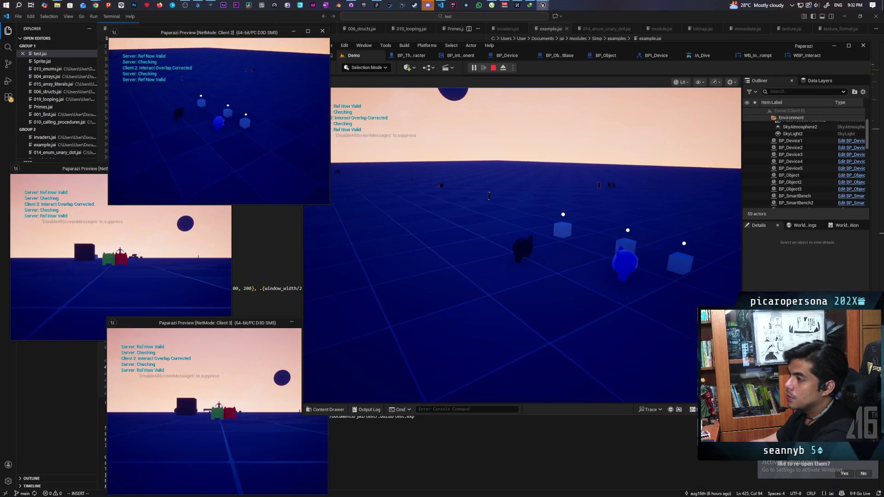
key(a)
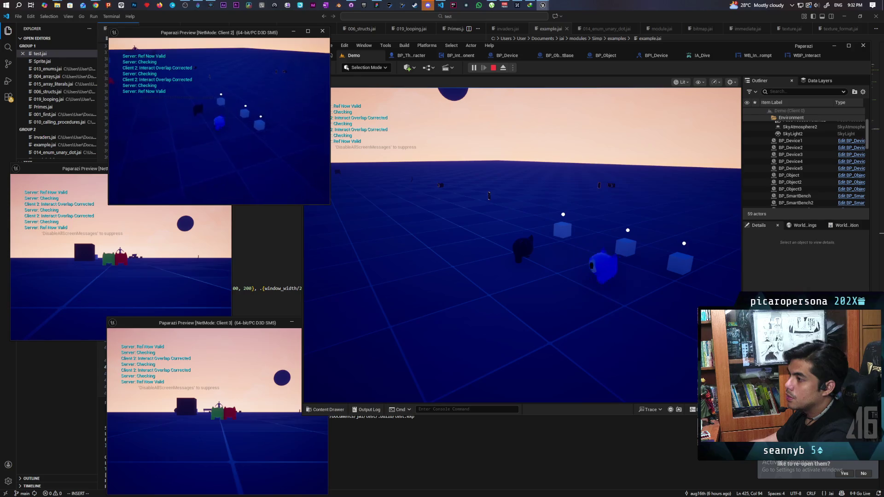
key(d)
key(d)
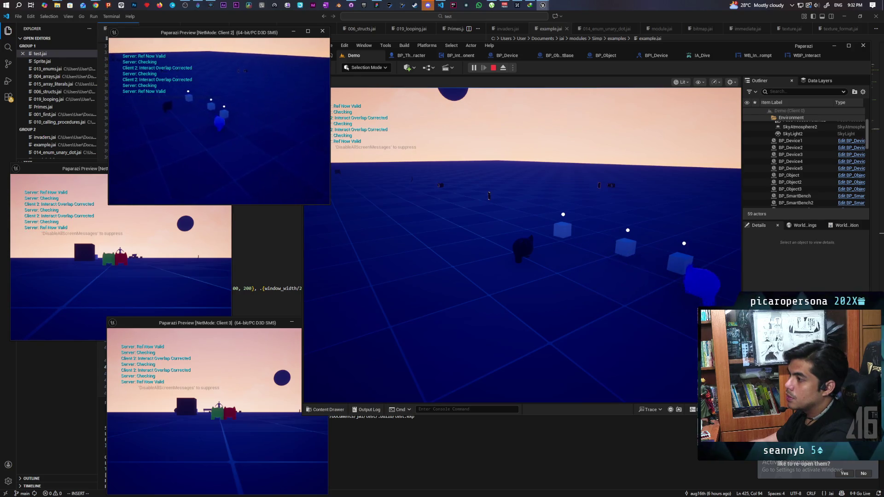
key(a)
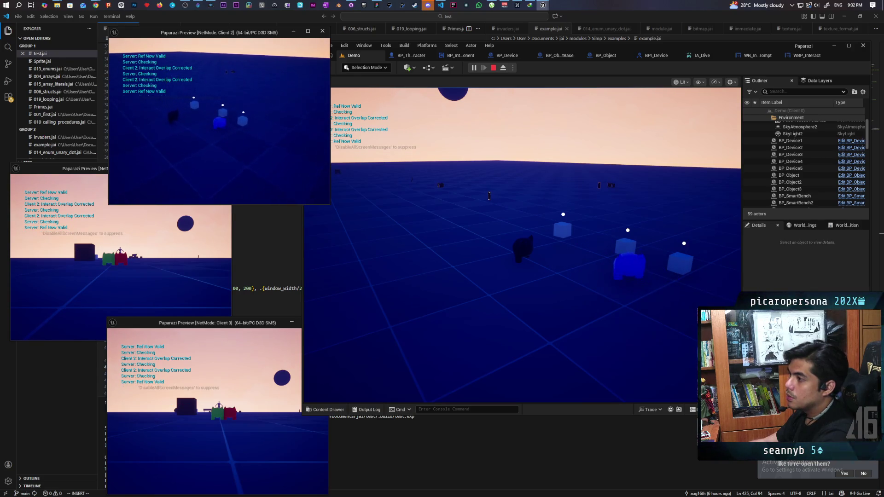
key(s)
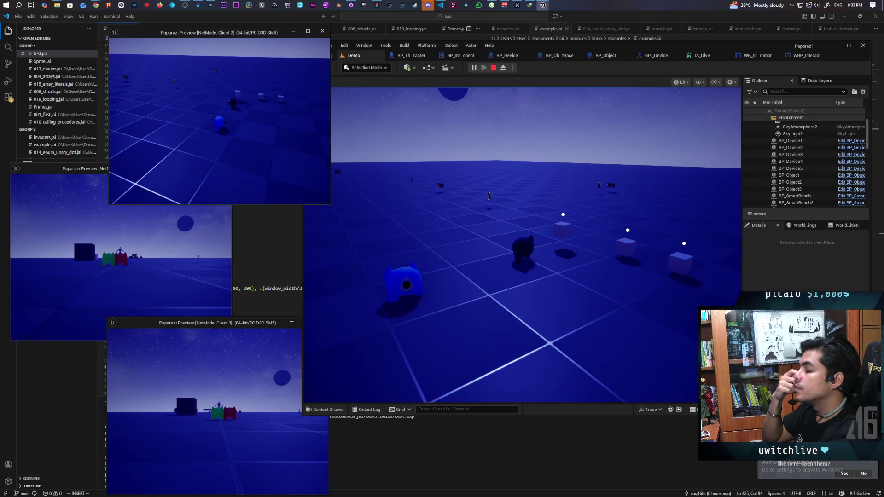
Re-approach each cube to confirm the prompt appears, then stop the play session
key(w)
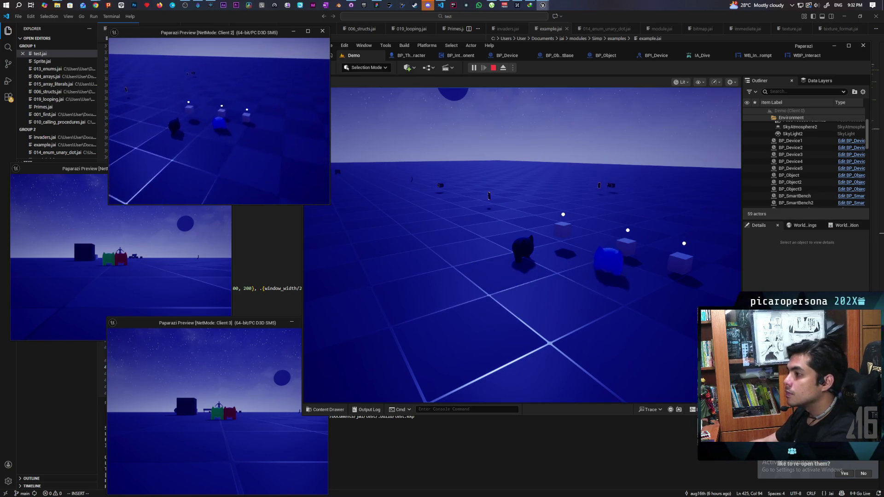
key(w)
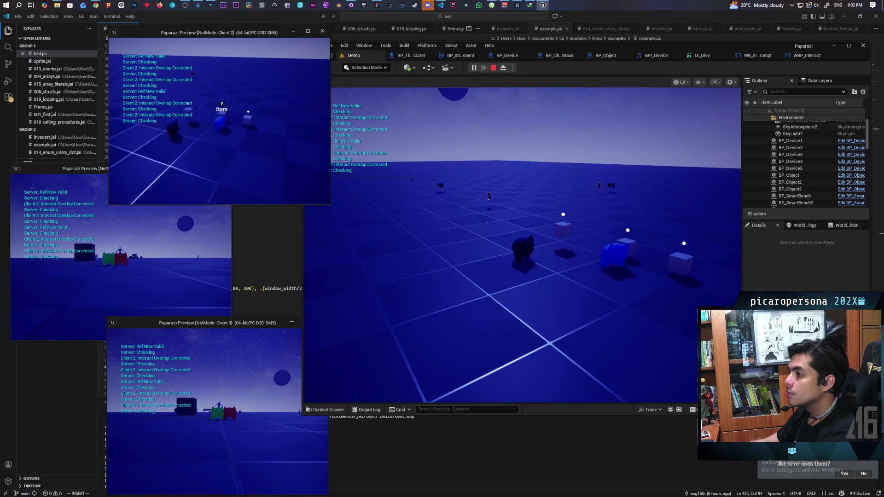
key(w)
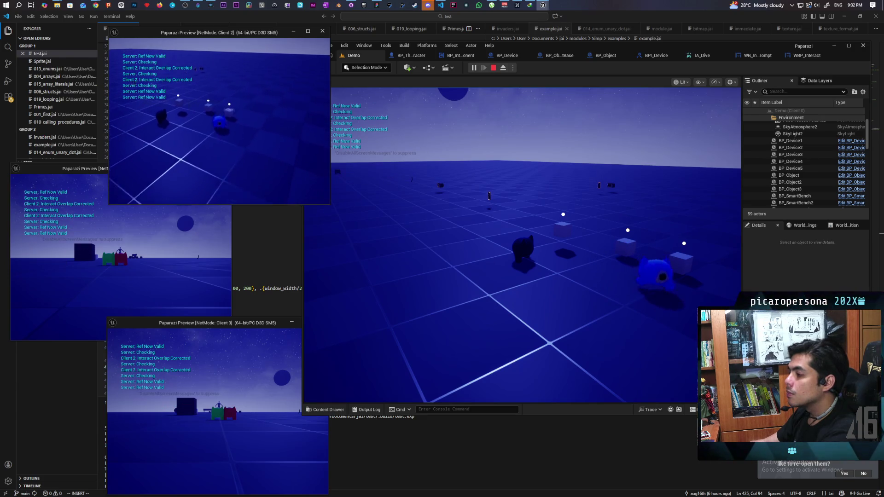
key(s)
key(w)
key(w)
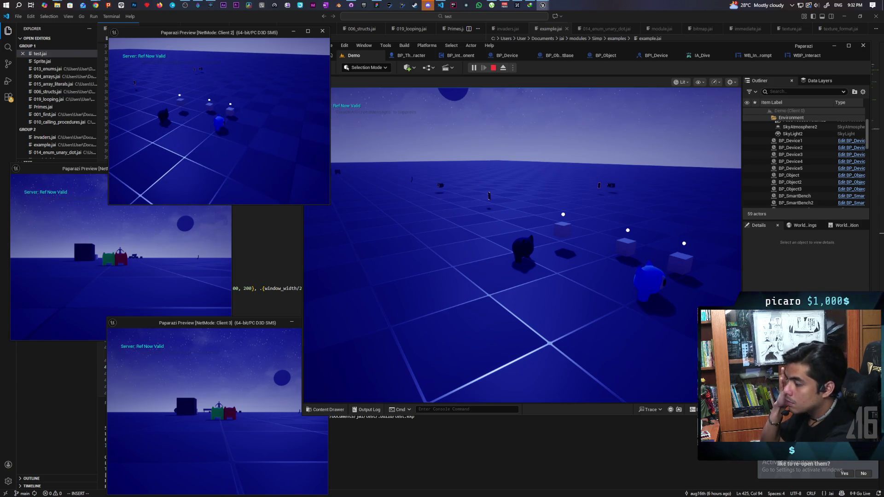
key(e)
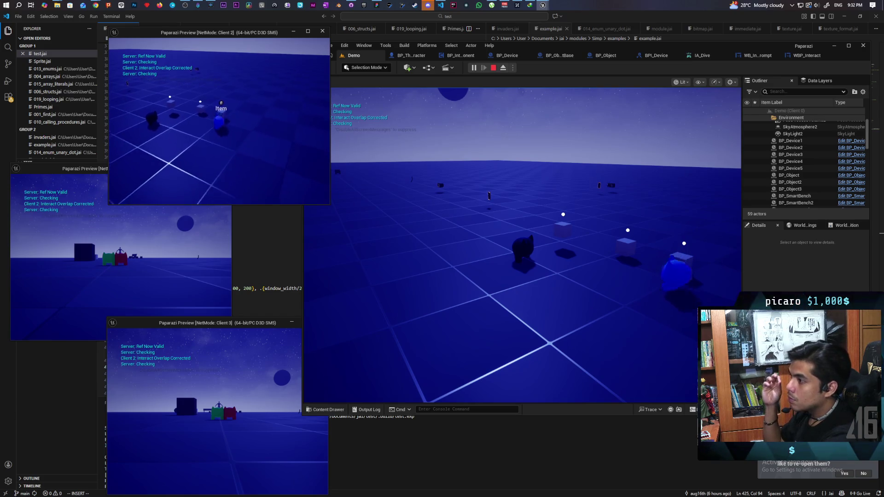
key(a)
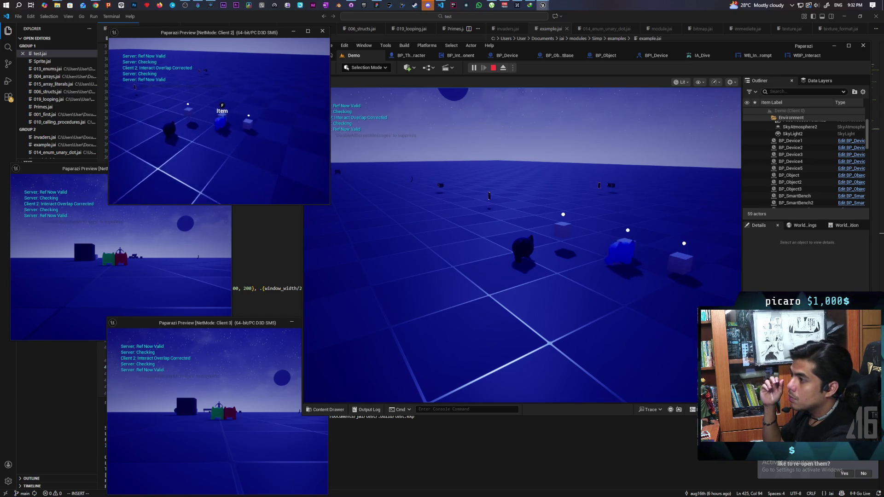
key(a)
key(s)
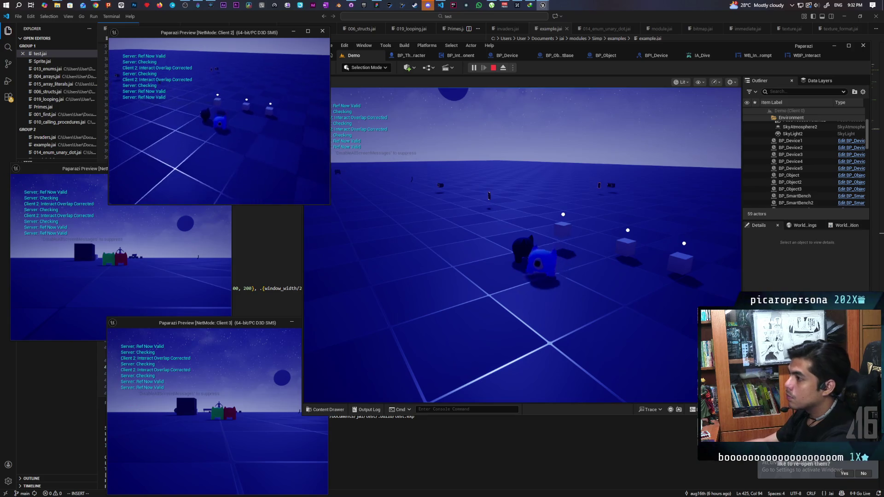
key(d)
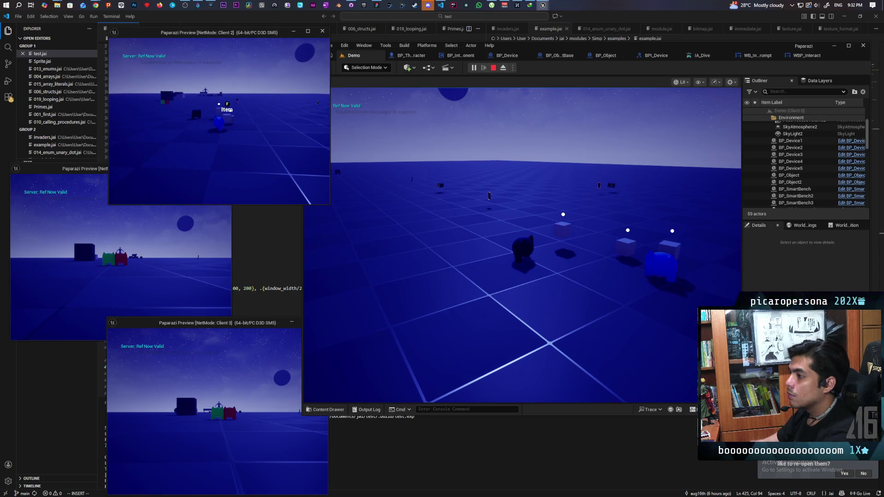
key(a)
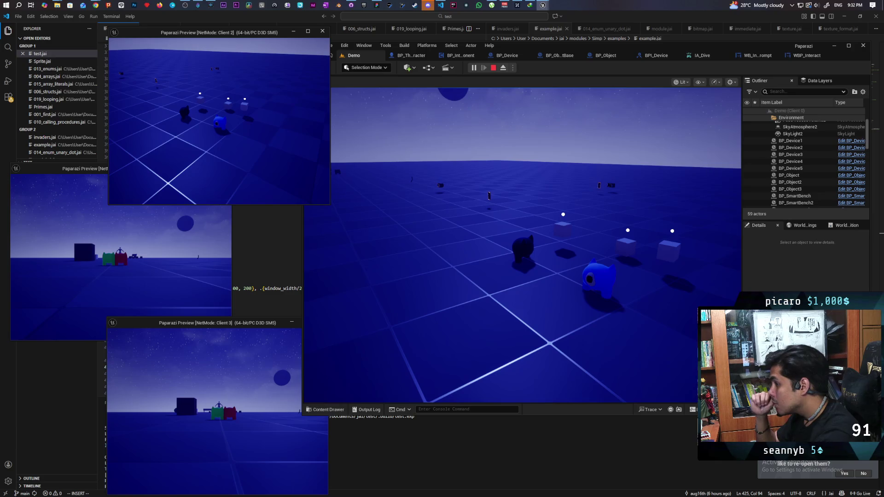
key(Escape)
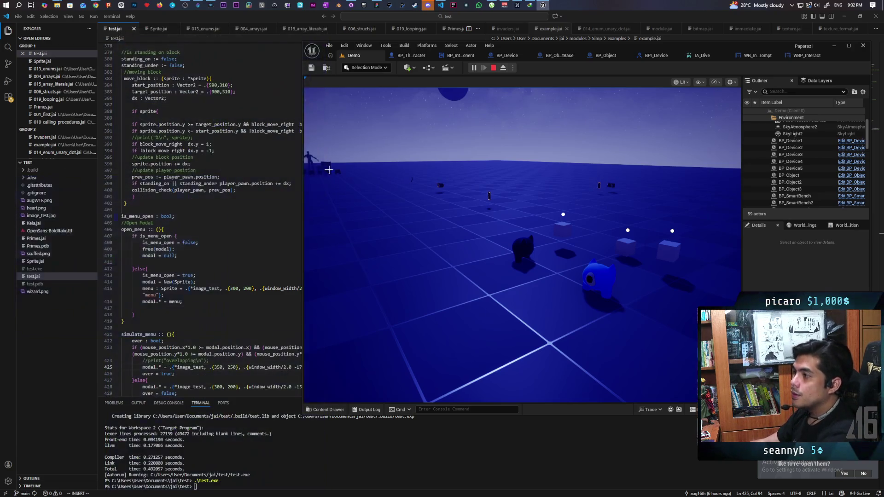
Commit the four files to main as 'new interact component', push to origin, and view the Paparazi board
click(350, 8)
text(new interact component)
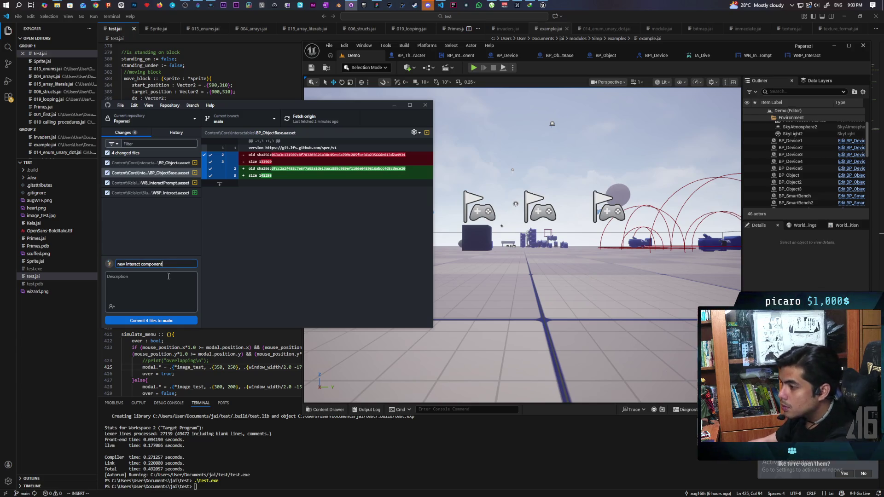
click(166, 321)
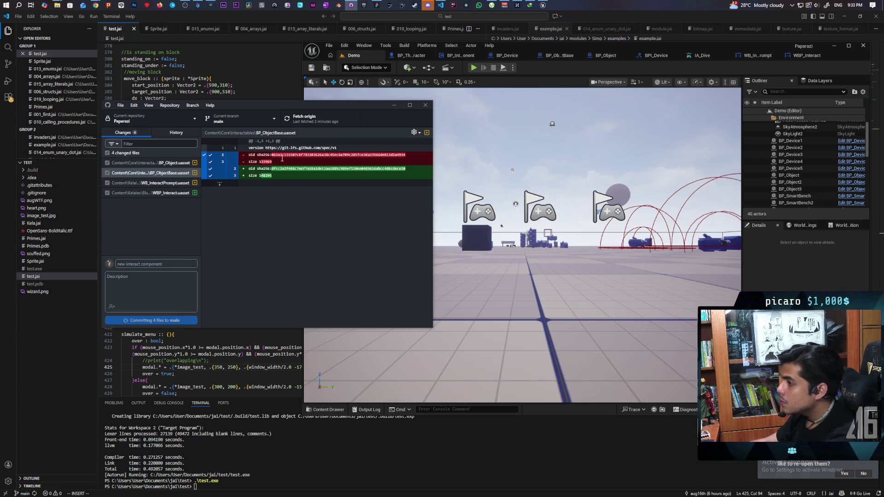
key(ctrl+p)
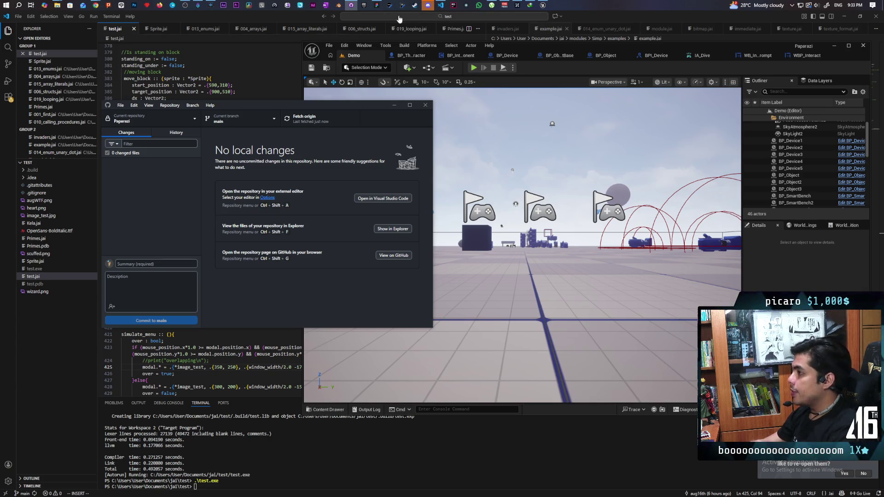
click(377, 6)
drag(521, 213, 339, 270)
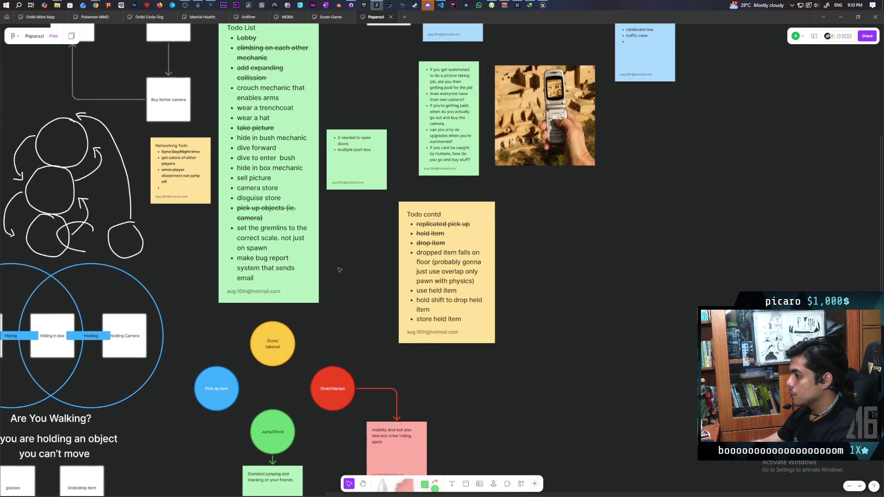
triple_click(428, 253)
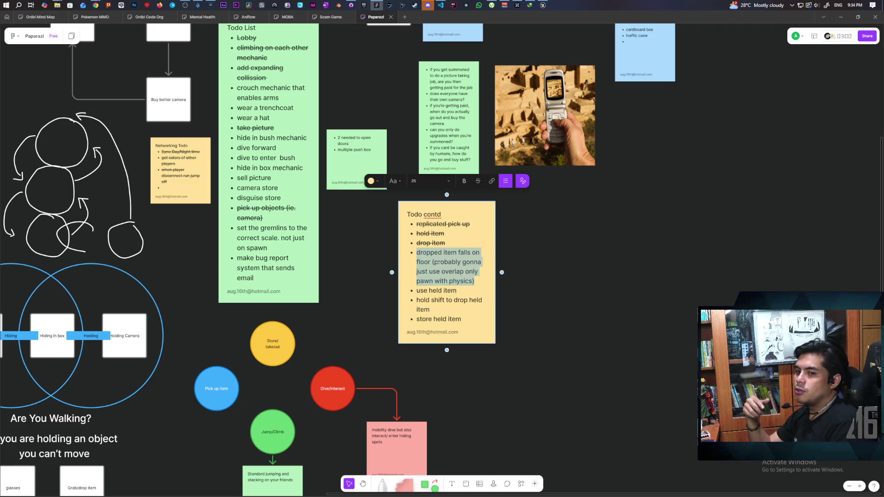
key(BackSpace)
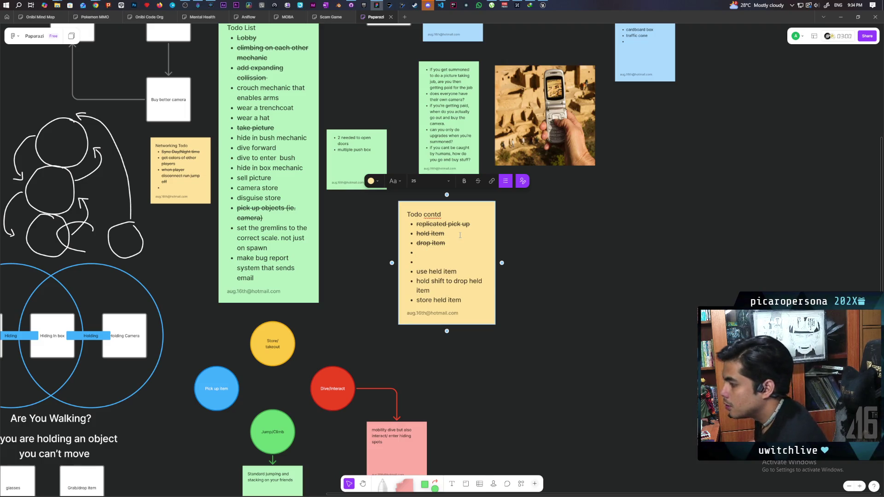
key(ctrl+z)
click(552, 255)
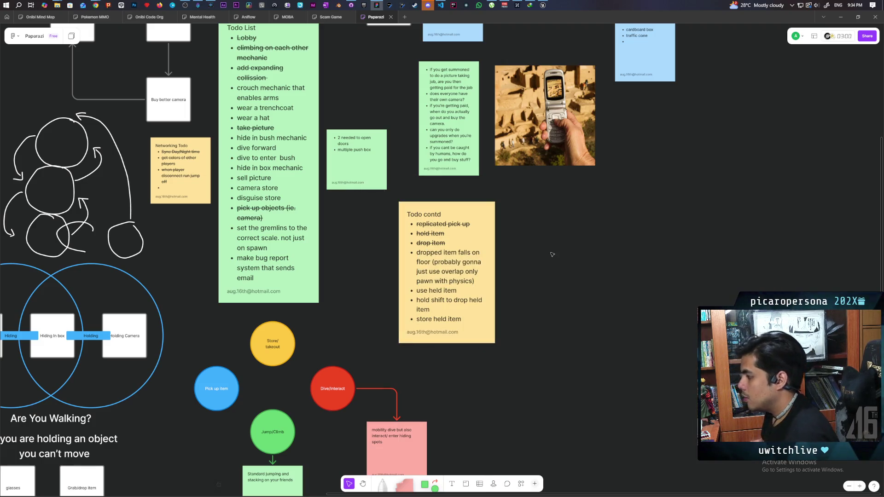
scroll(525, 290, down, 3)
scroll(525, 290, left, 2)
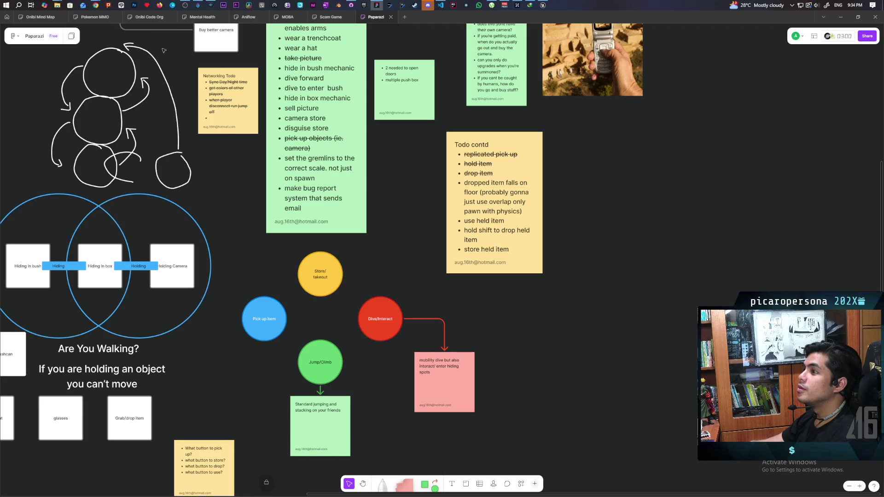
mouse_move(141, 21)
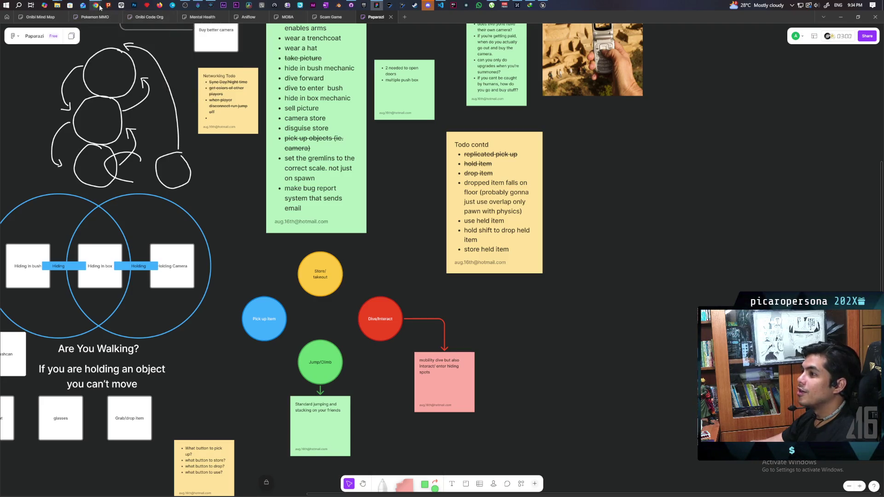
mouse_move(100, 7)
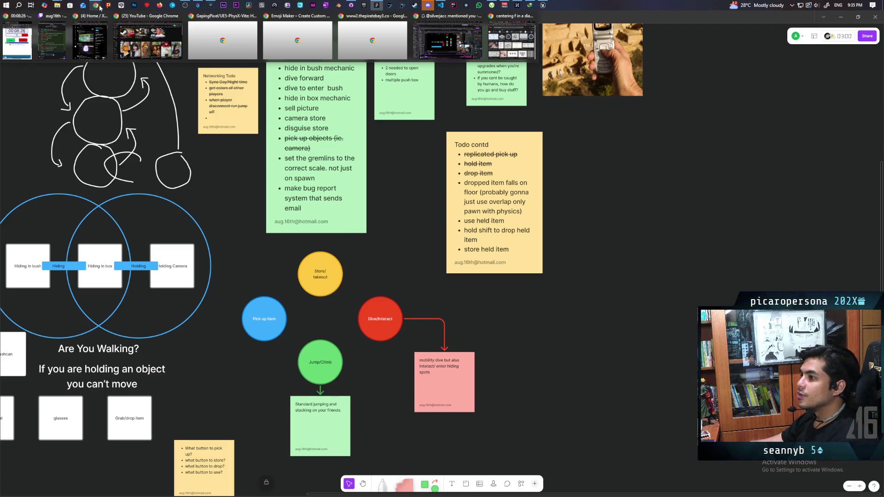
click(441, 46)
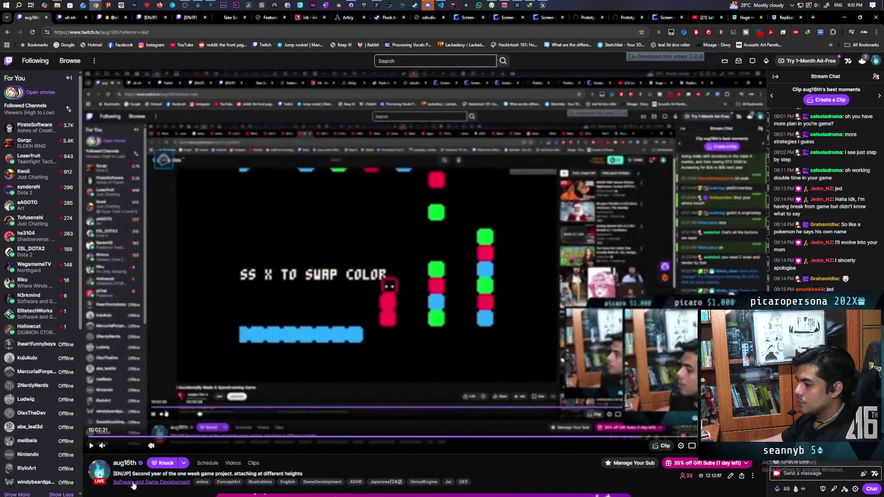
Browse the live channels in the Software and Game Development category
click(146, 479)
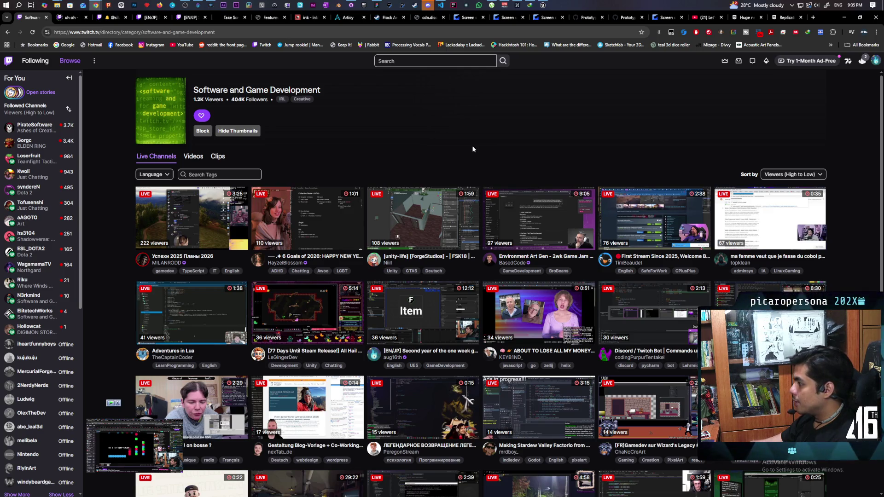
scroll(472, 149, down, 1)
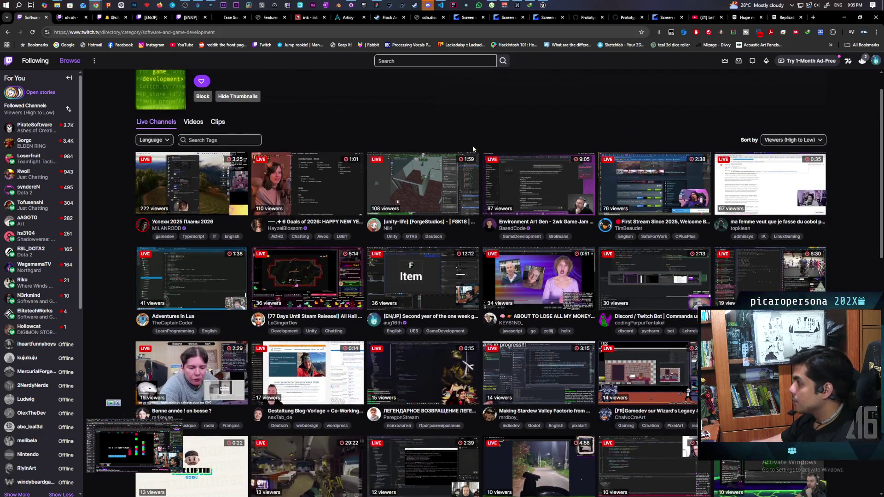
scroll(472, 145, down, 5)
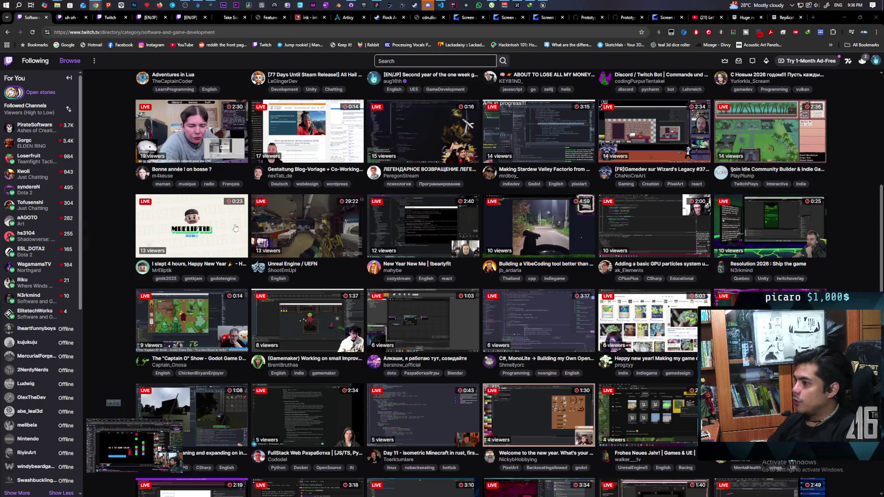
scroll(529, 322, down, 3)
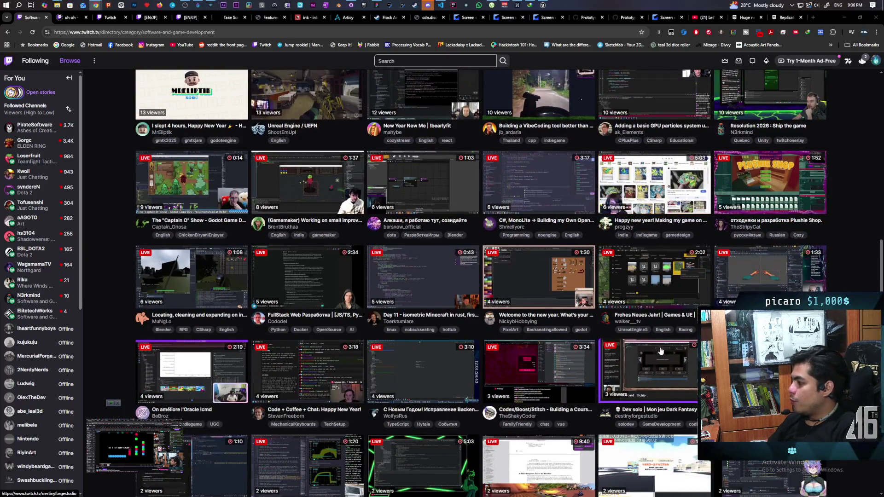
scroll(661, 351, down, 2)
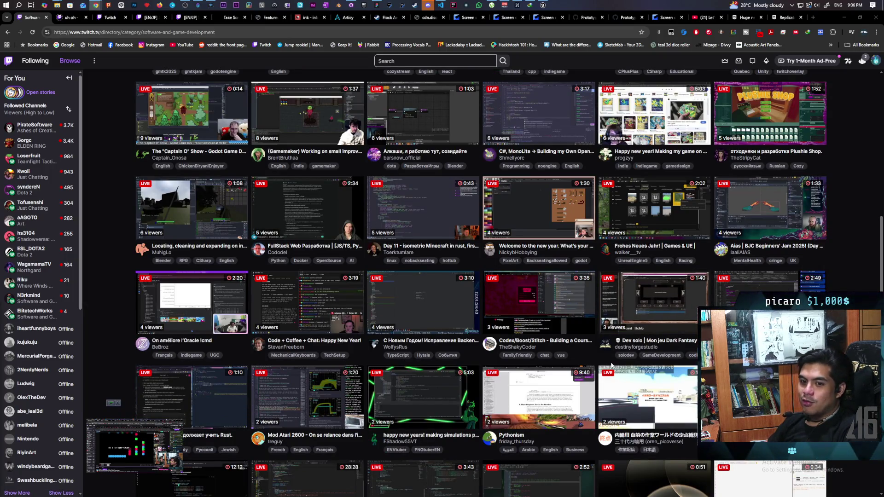
scroll(610, 364, down, 2)
mouse_move(606, 361)
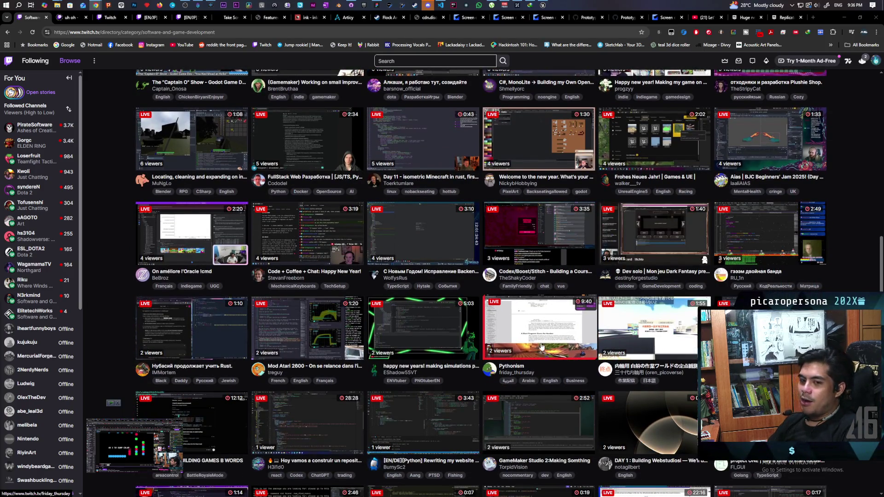
scroll(570, 326, down, 2)
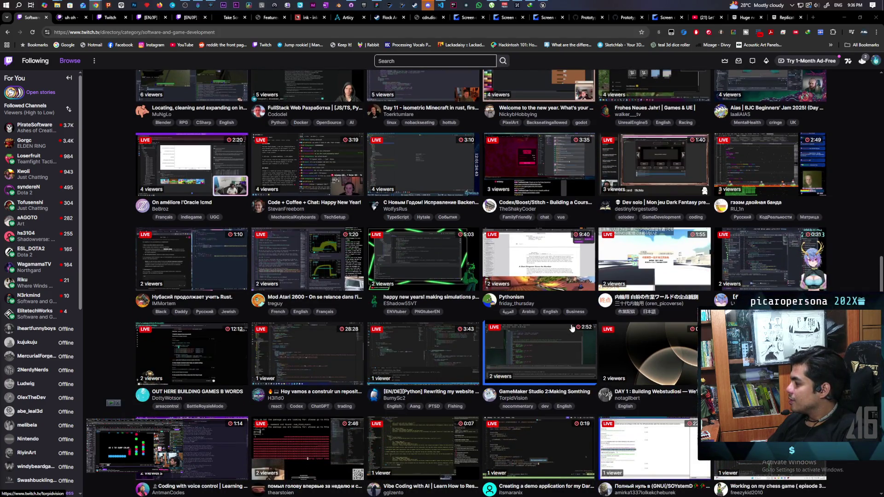
scroll(571, 328, up, 5)
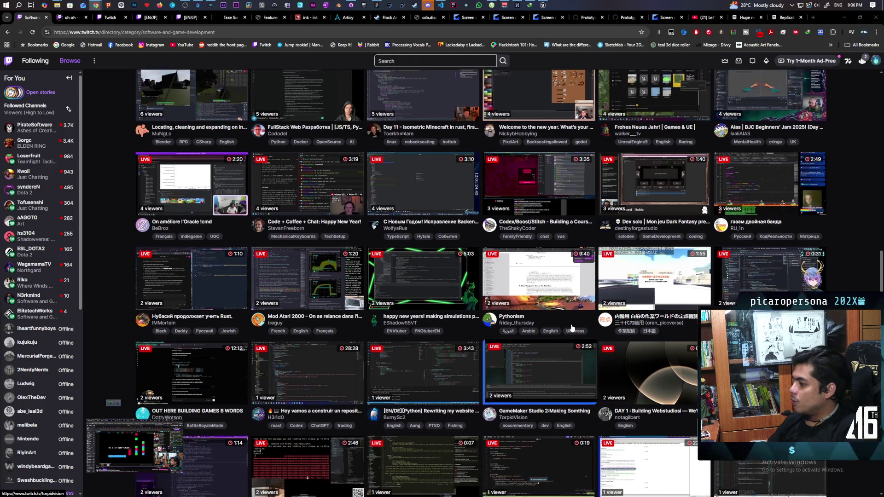
scroll(551, 326, up, 2)
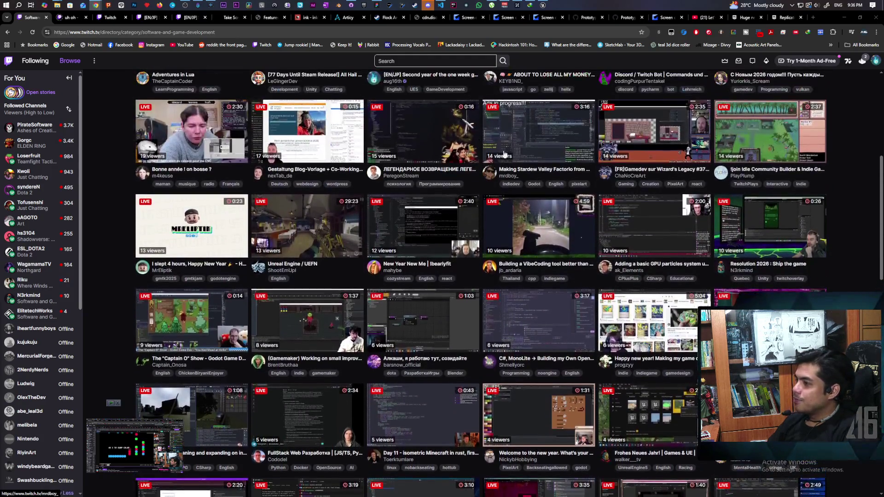
Search Twitch for 'ue5'
click(430, 61)
text(ue5)
key(Return)
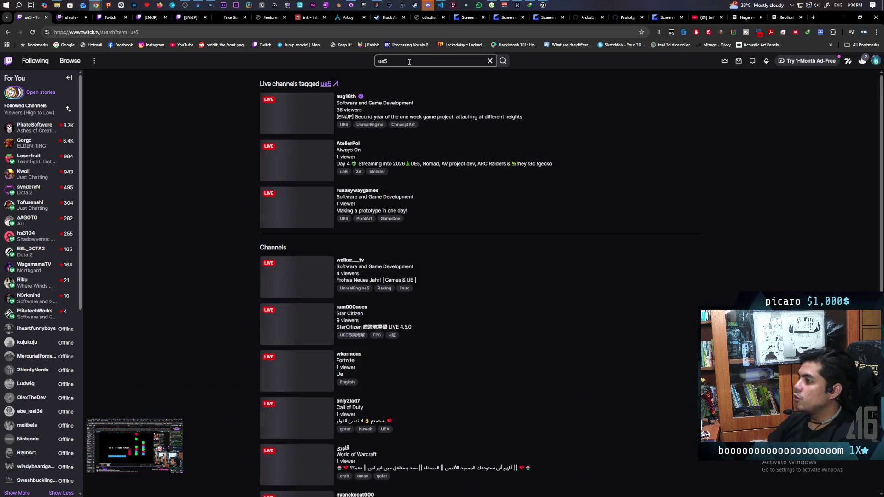
Show all live ue5-tagged channels, then search for 'unreal engine' and browse the results
click(325, 84)
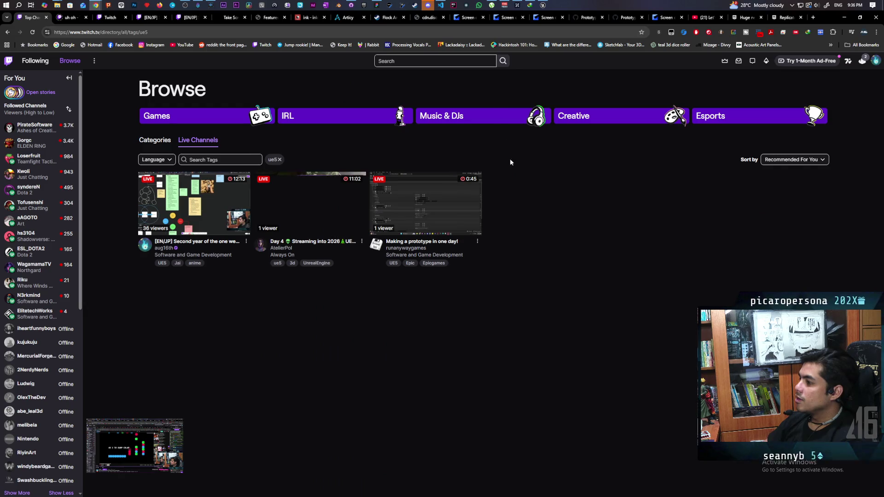
click(406, 61)
text(unreal en)
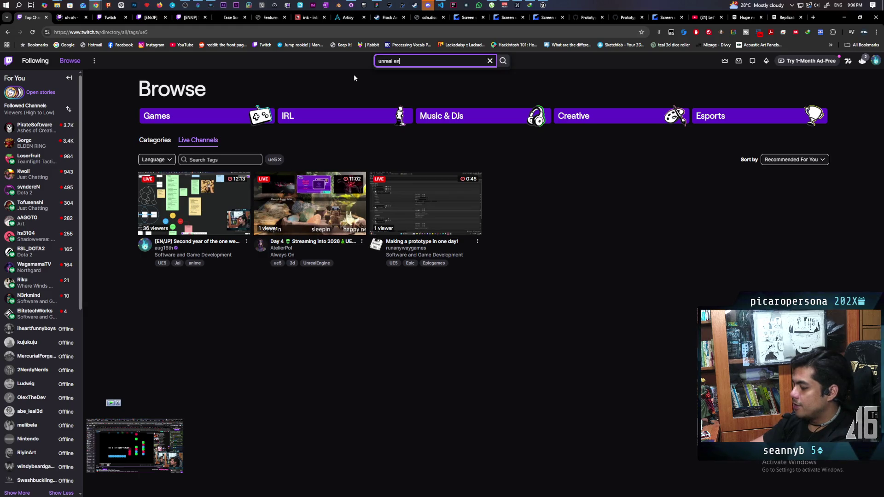
text(gine)
key(Return)
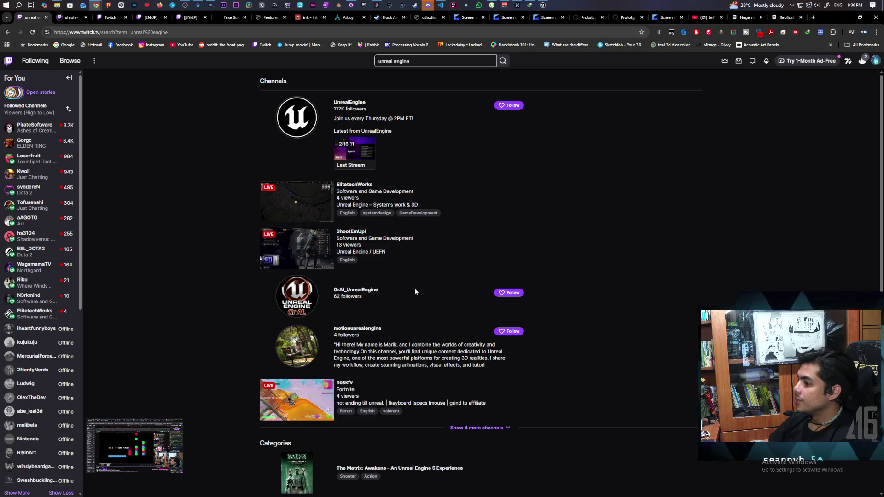
scroll(462, 411, down, 3)
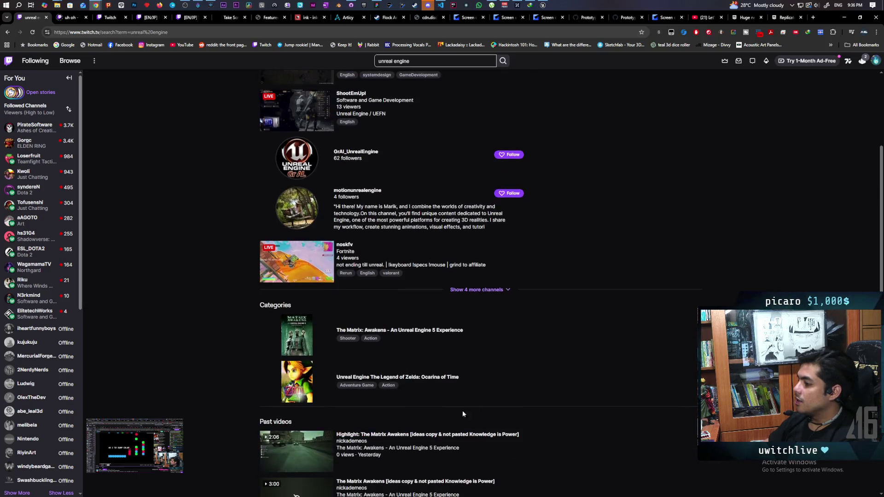
scroll(492, 382, up, 3)
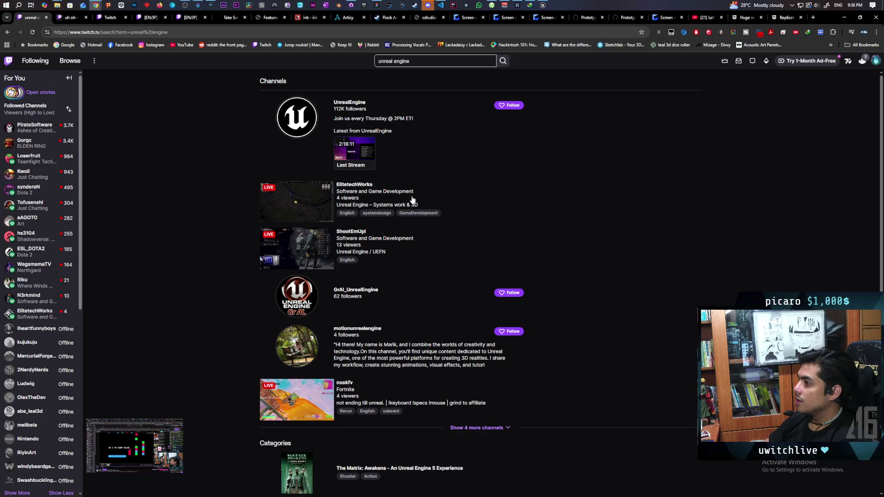
scroll(468, 261, down, 8)
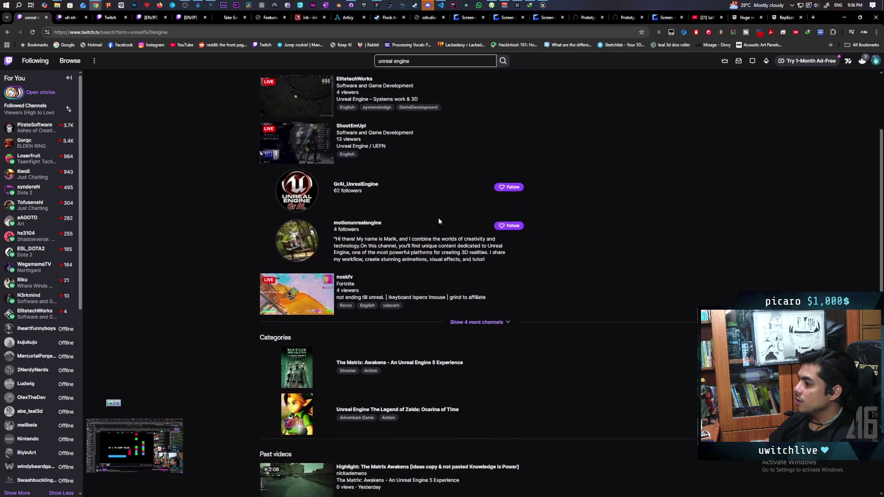
scroll(491, 244, up, 8)
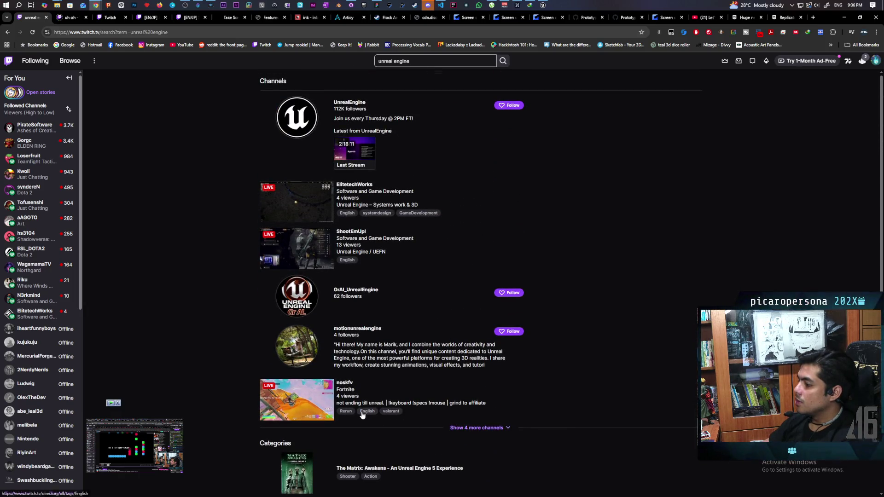
Refine the search to 'unreal engine 5' and open a live Unreal Engine systems stream
click(420, 61)
text(5)
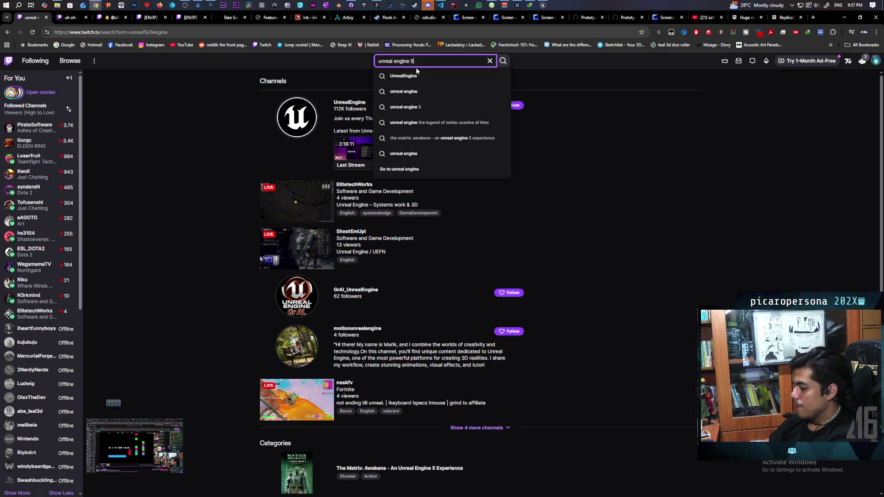
key(Return)
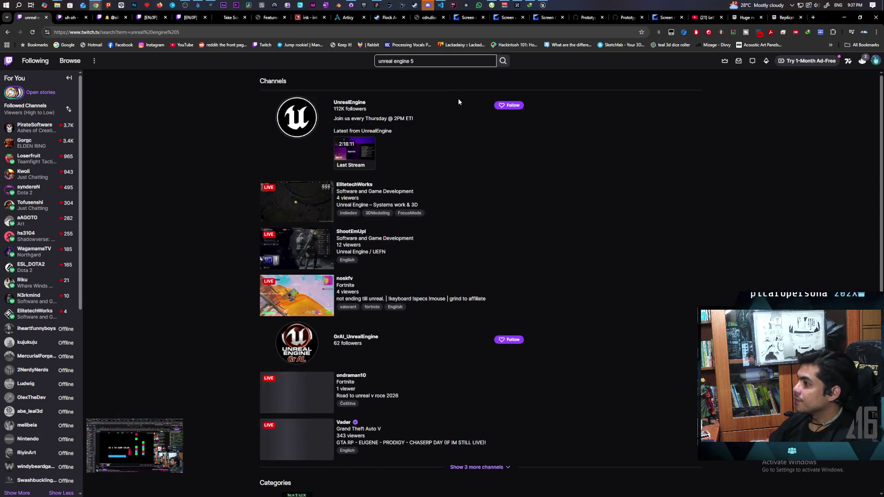
scroll(471, 225, down, 3)
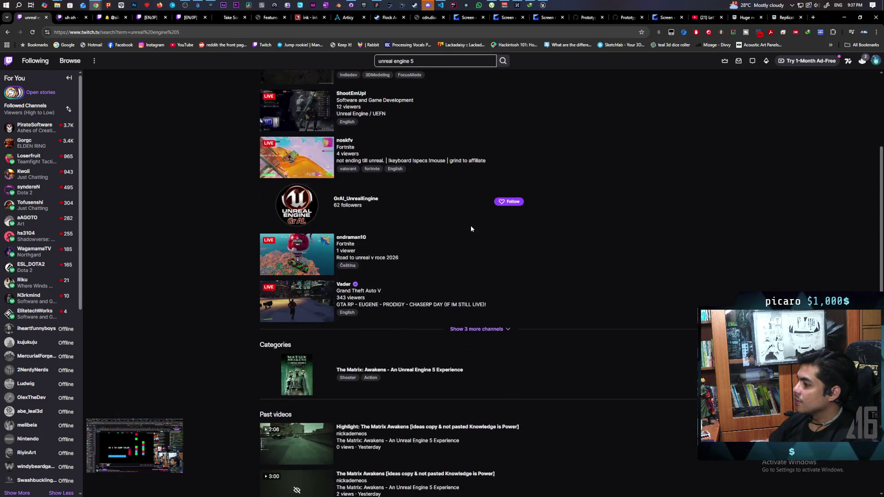
scroll(470, 225, up, 1)
scroll(470, 226, down, 5)
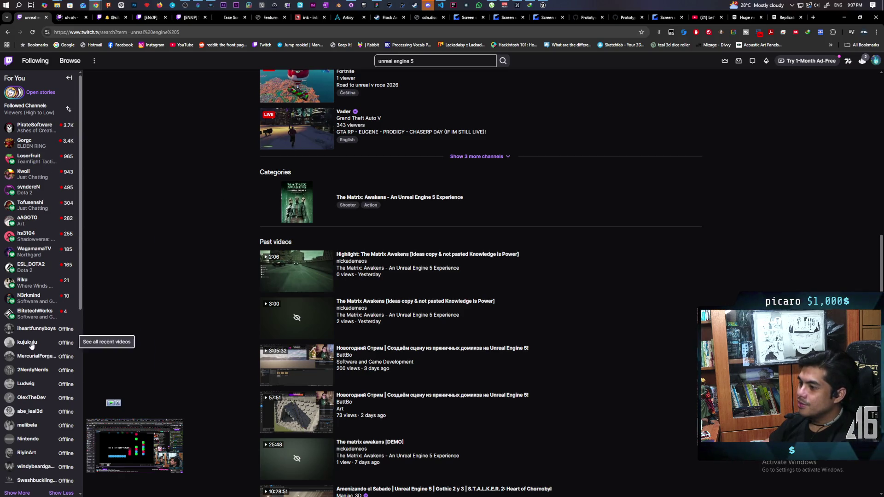
click(36, 318)
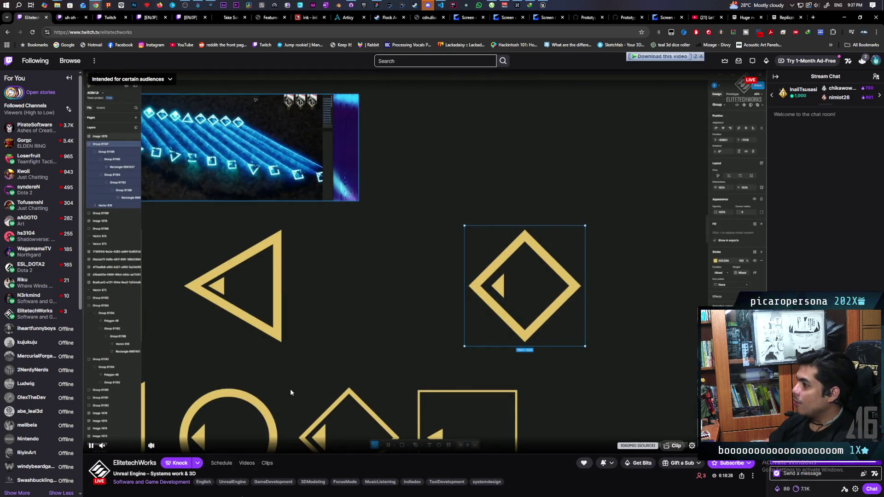
Raise the stream volume to 64% and scroll through the channel page while it plays
drag(118, 446, 127, 447)
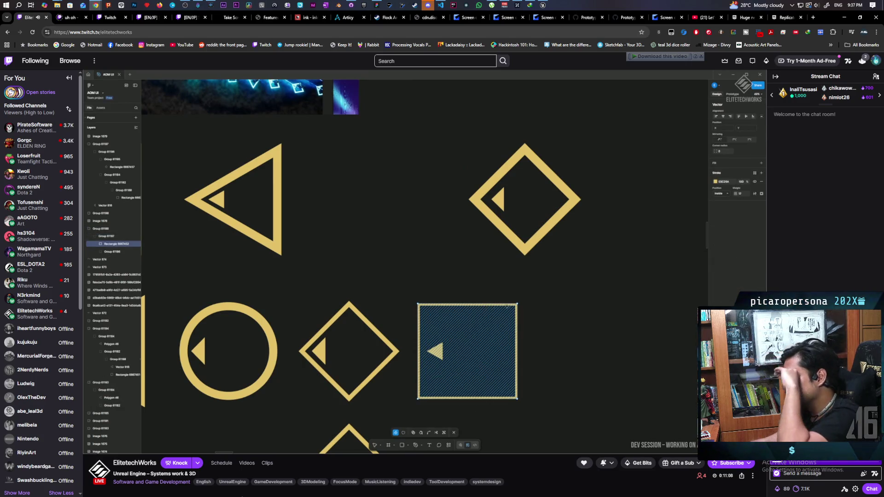
mouse_move(123, 451)
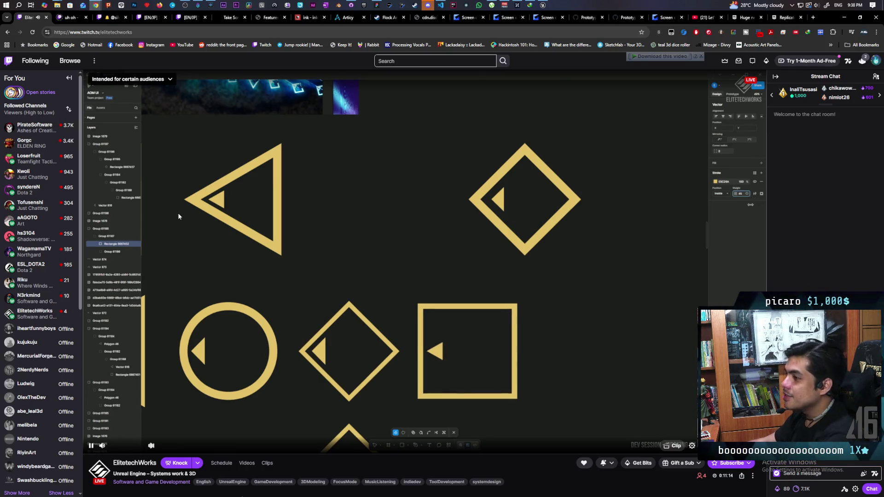
double_click(144, 35)
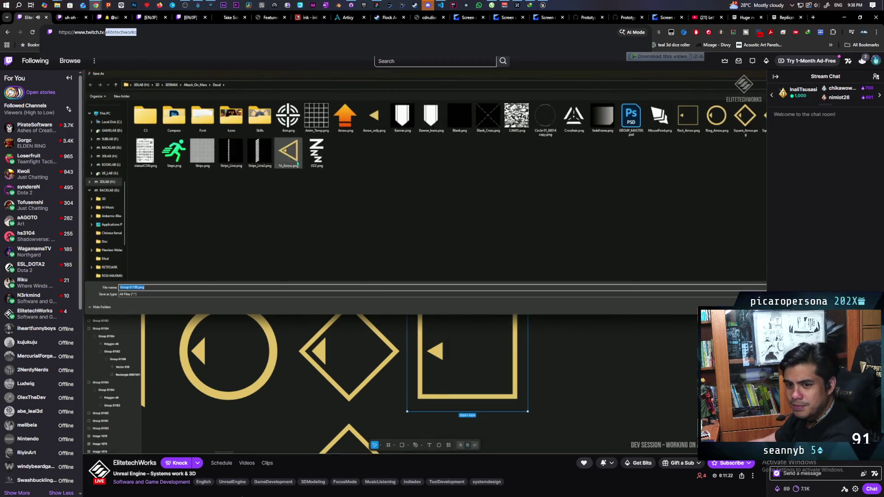
key(Escape)
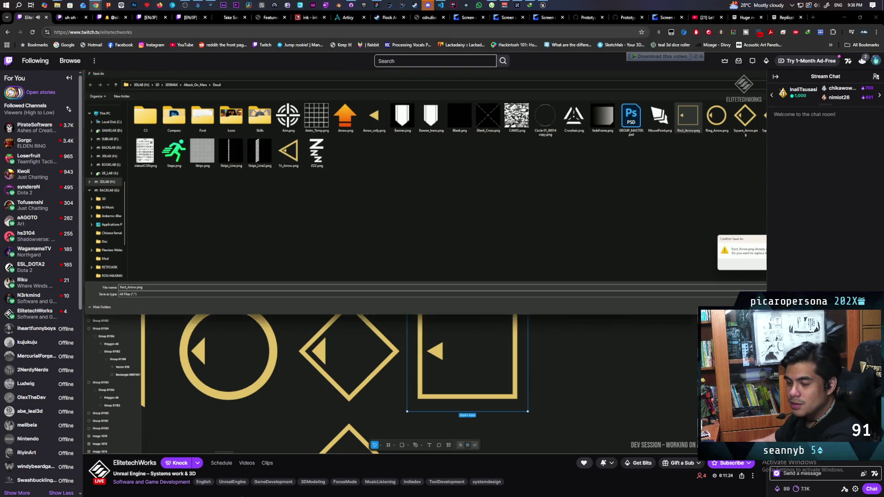
scroll(341, 395, down, 5)
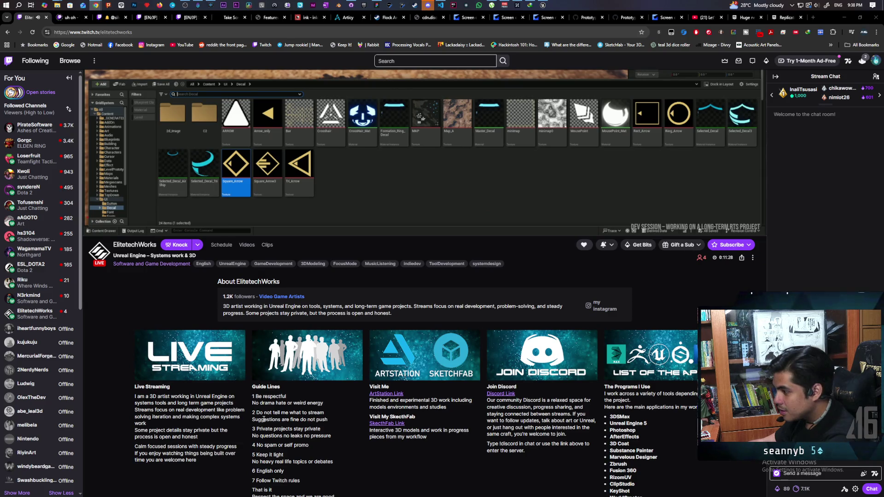
scroll(264, 418, down, 2)
scroll(266, 420, up, 6)
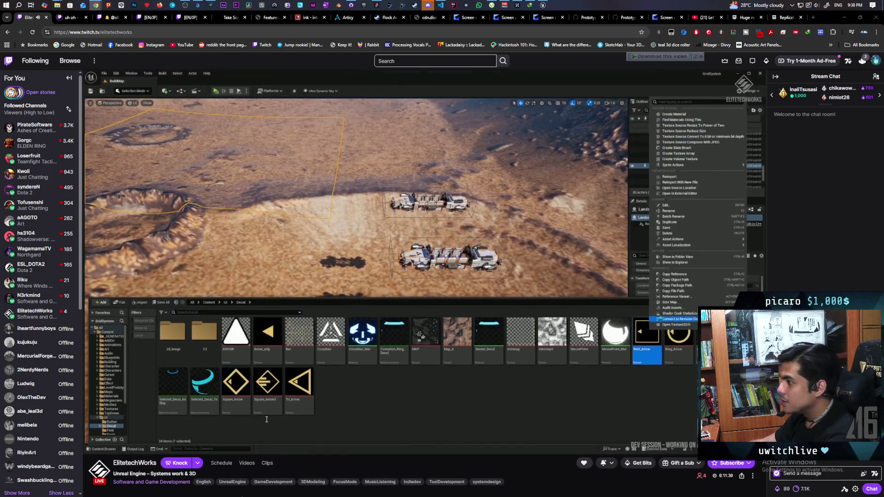